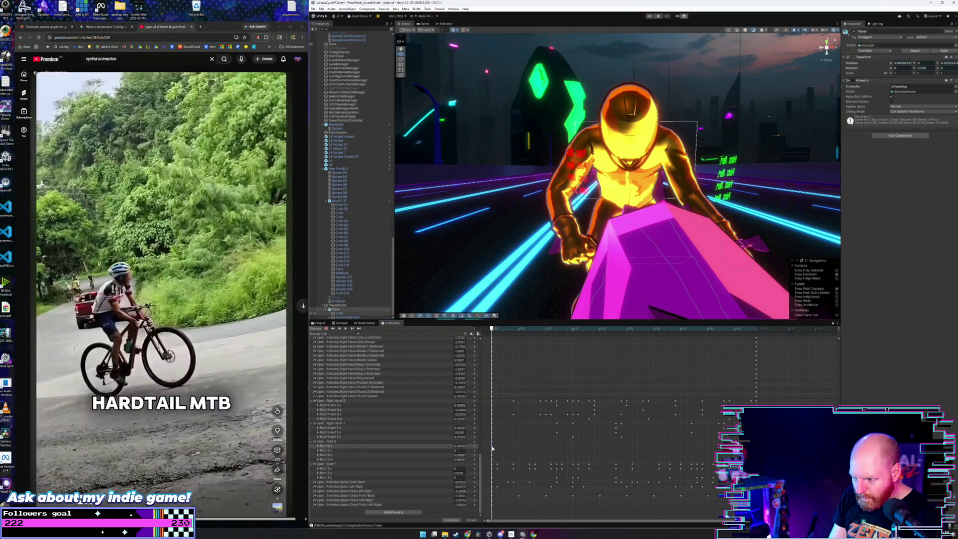
Scrub the pedaling clip between its first and last frames and play the loop.
{"action": "left_click", "coordinate": [757, 331]}
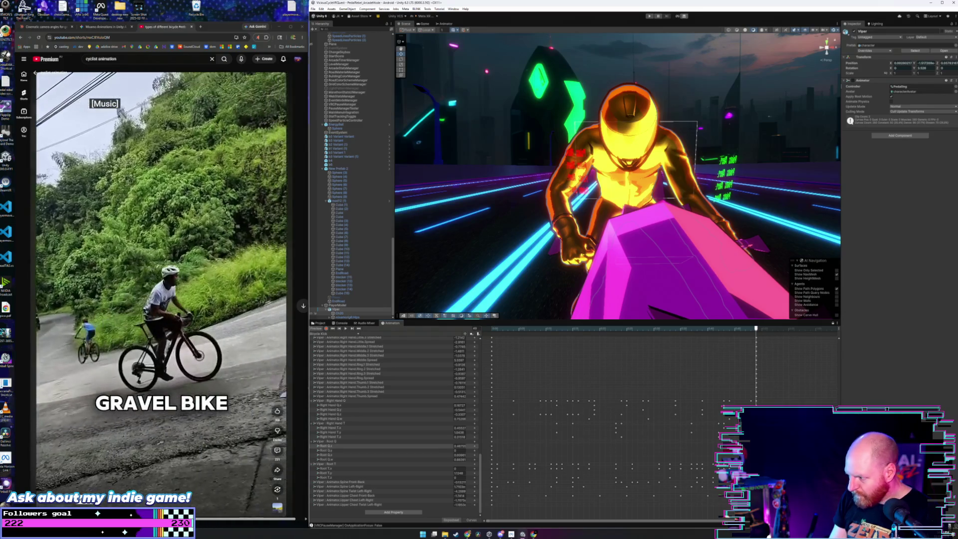
{"action": "left_click", "coordinate": [493, 329]}
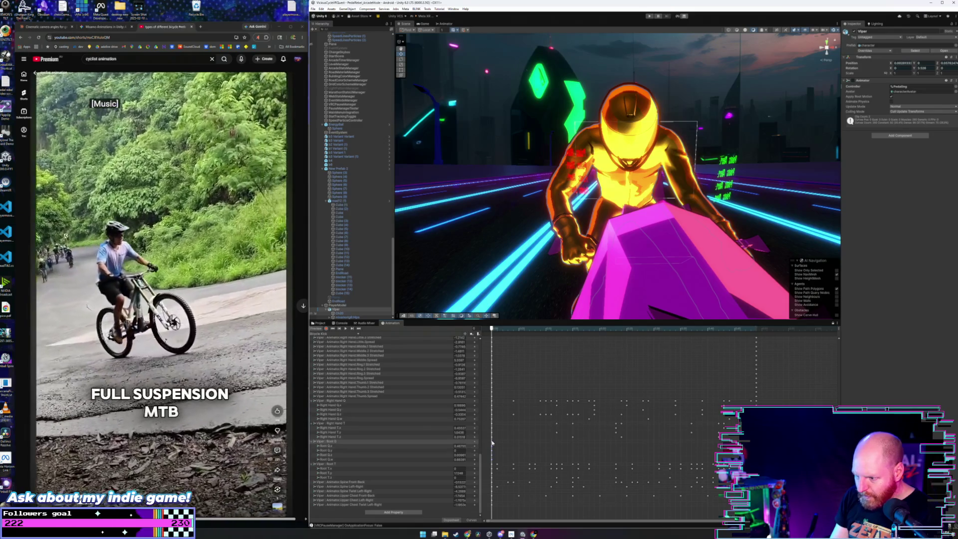
{"action": "left_click", "coordinate": [758, 331]}
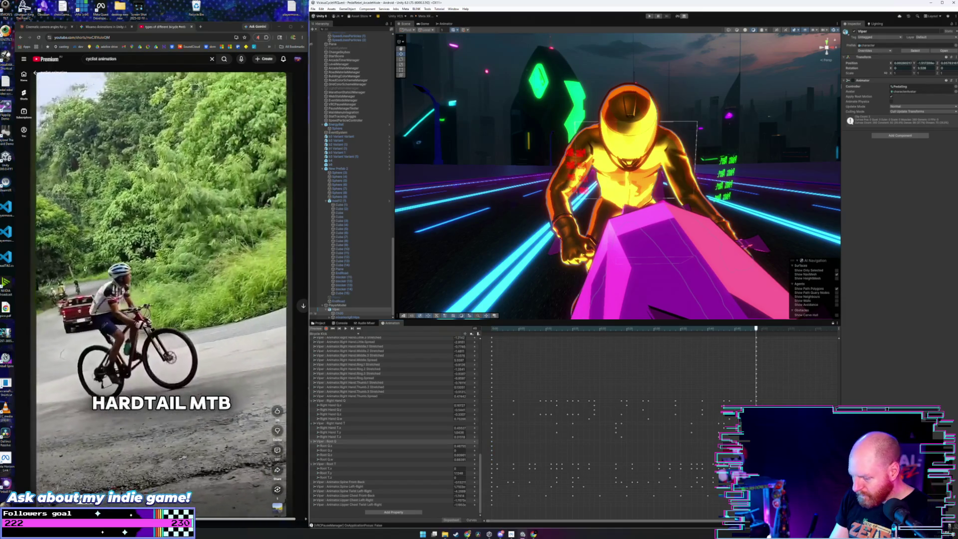
{"action": "left_click", "coordinate": [492, 330]}
{"action": "key", "text": "space"}
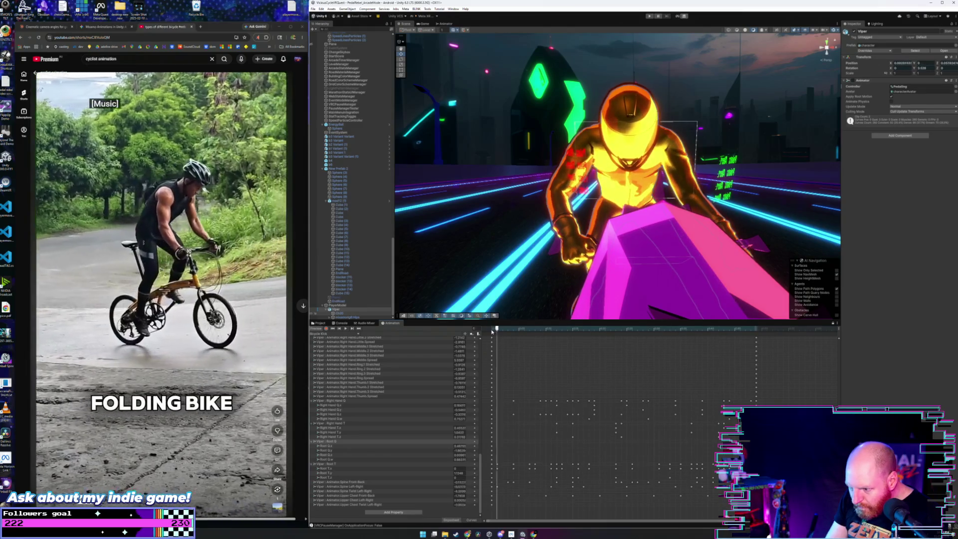
{"action": "left_click", "coordinate": [492, 330]}
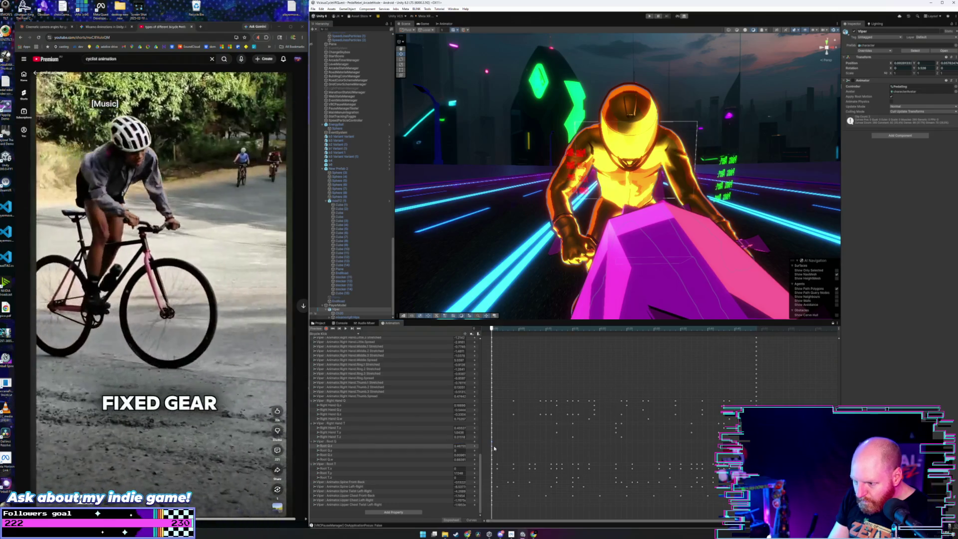
Select the rider's Root Q track, then switch to the Root T track.
{"action": "left_click", "coordinate": [481, 443]}
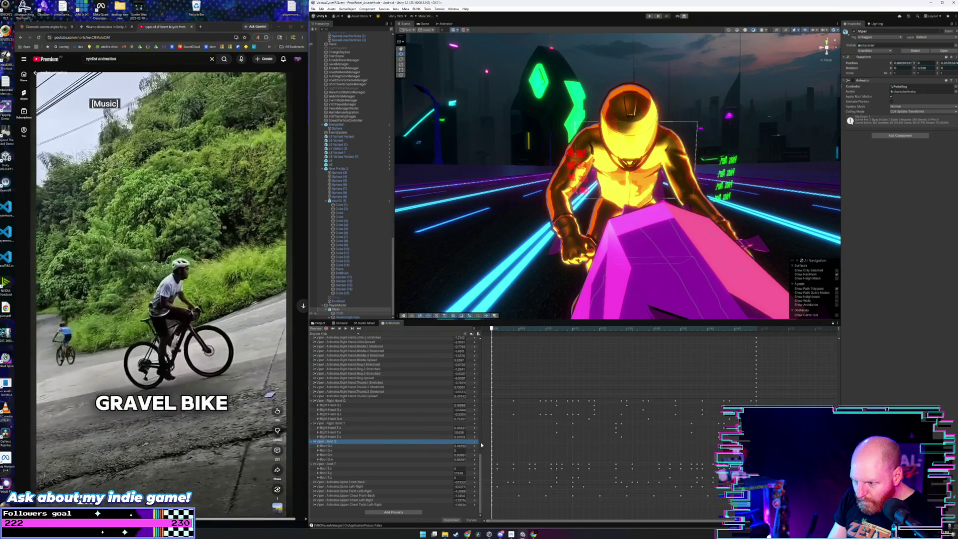
{"action": "left_click", "coordinate": [492, 443]}
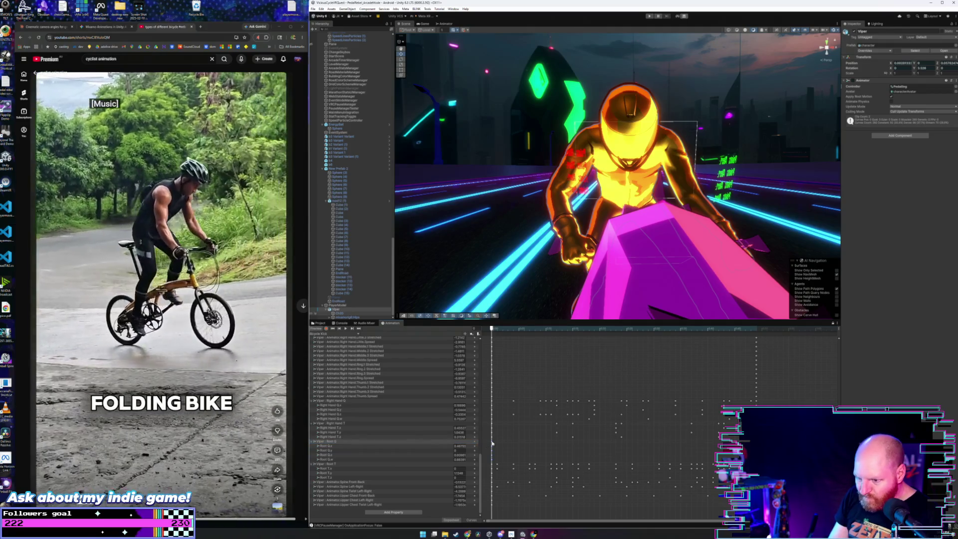
{"action": "left_click", "coordinate": [392, 442]}
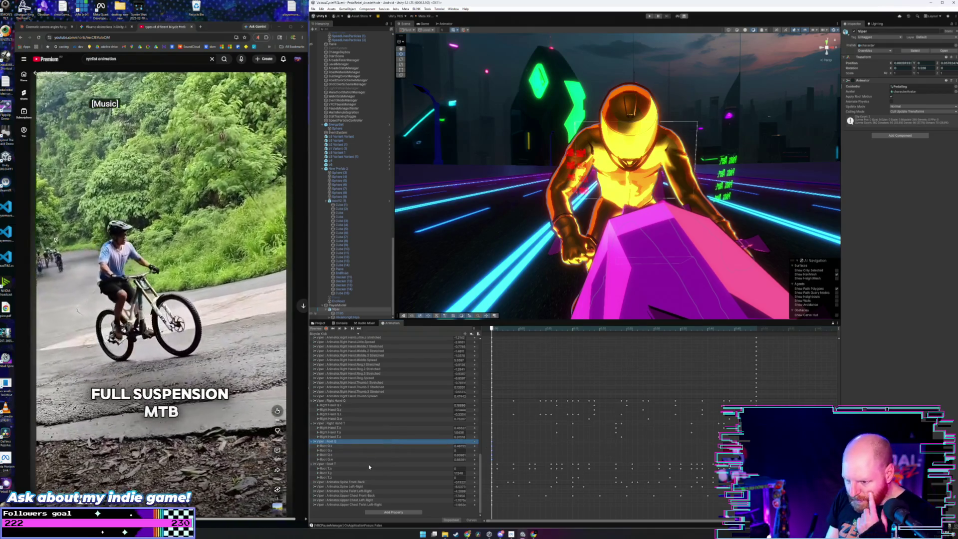
{"action": "left_click", "coordinate": [377, 464]}
{"action": "left_click", "coordinate": [493, 466]}
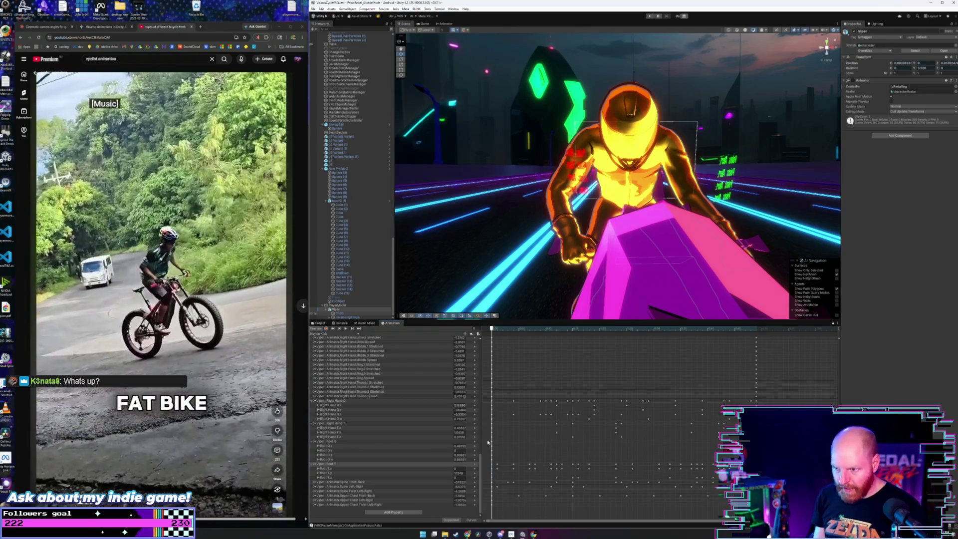
Orbit to a side view of the rider and replay the pedaling loop.
{"action": "left_click_drag", "start_coordinate": [602, 157], "coordinate": [633, 267]}
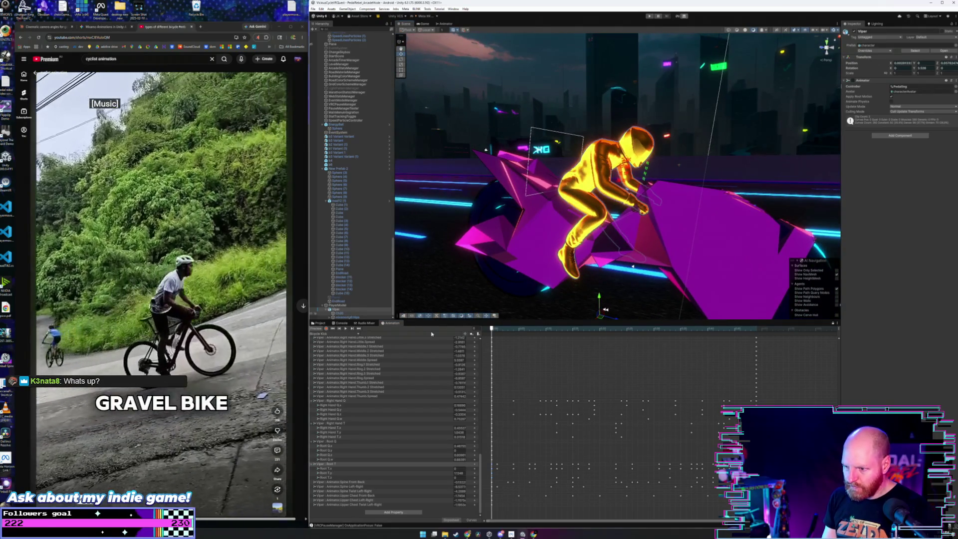
{"action": "left_click", "coordinate": [345, 329]}
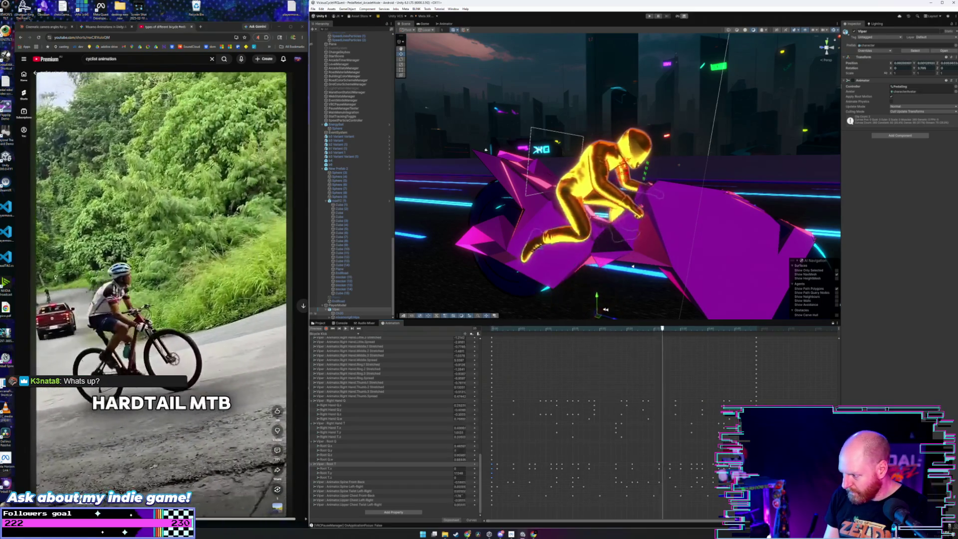
{"action": "left_click", "coordinate": [757, 330]}
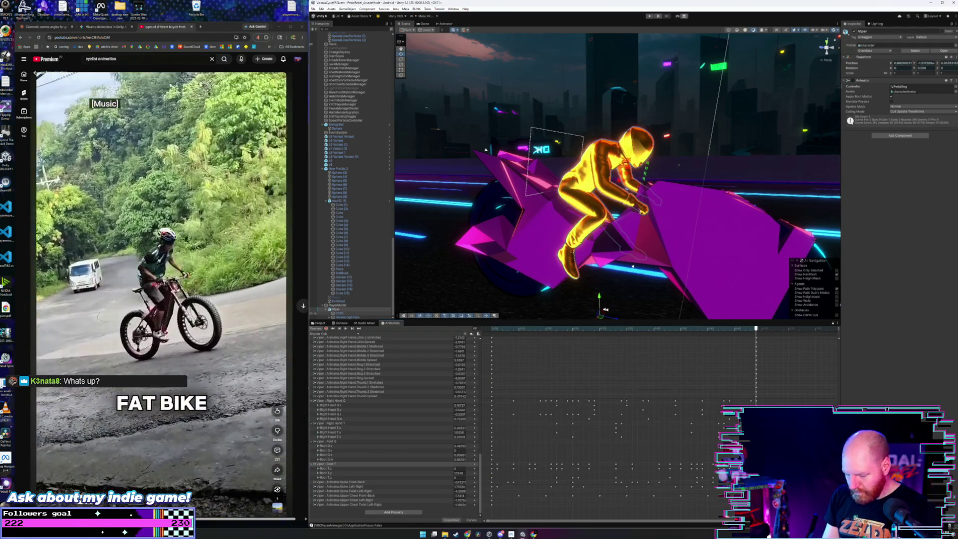
{"action": "key", "text": "space"}
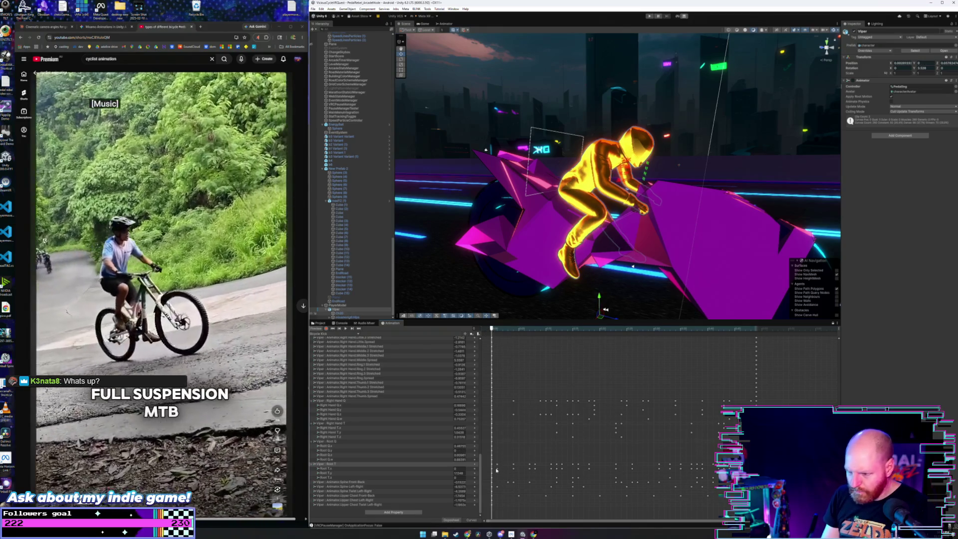
Clear the in-between Root T keyframes and play the loop to check it.
{"action": "left_click_drag", "start_coordinate": [496, 470], "coordinate": [713, 476]}
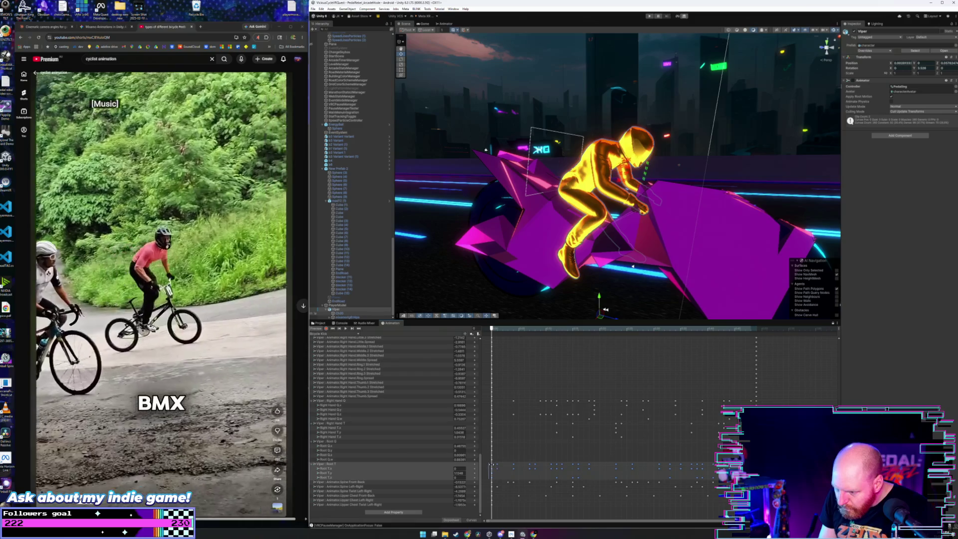
{"action": "left_click", "coordinate": [516, 469]}
{"action": "key", "text": "space"}
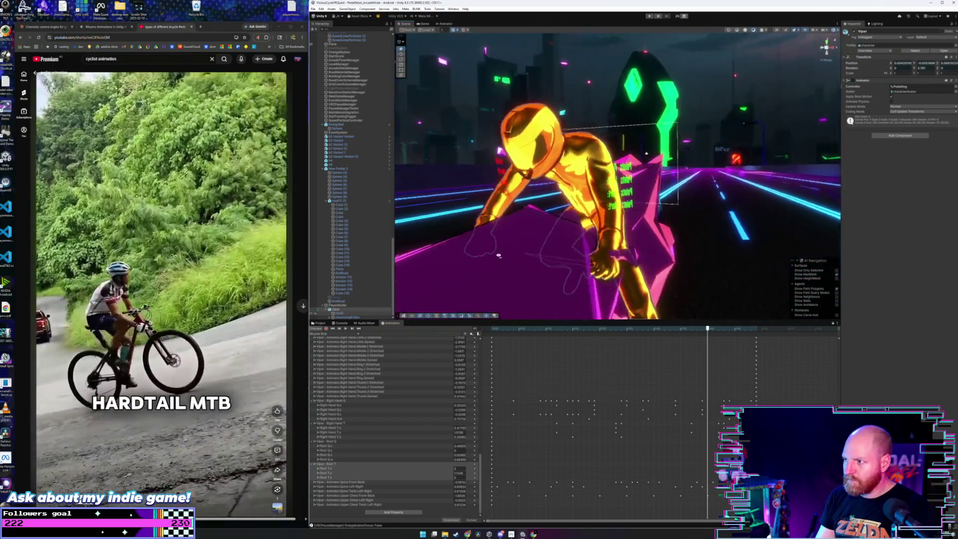
Select the XR Rig's Canvas in the Hierarchy and frame it in the Scene view.
{"action": "left_click", "coordinate": [478, 256]}
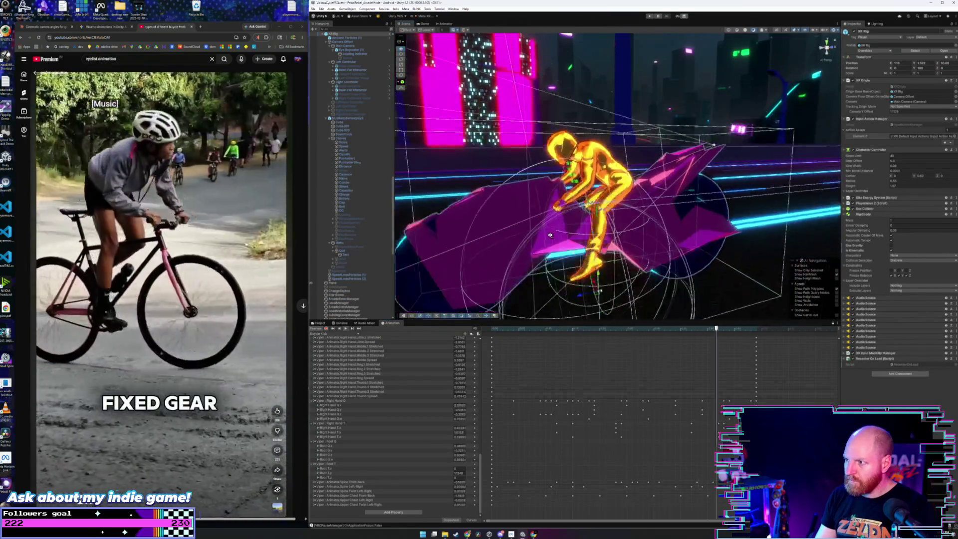
{"action": "left_click", "coordinate": [603, 126]}
{"action": "key", "text": "f"}
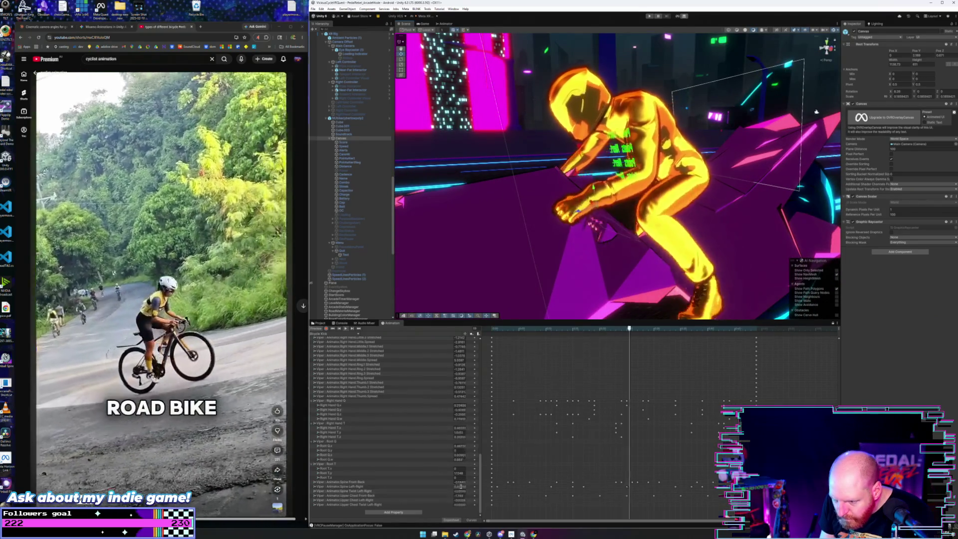
{"action": "scroll", "coordinate": [479, 480], "scroll_direction": "up", "scroll_amount": 5}
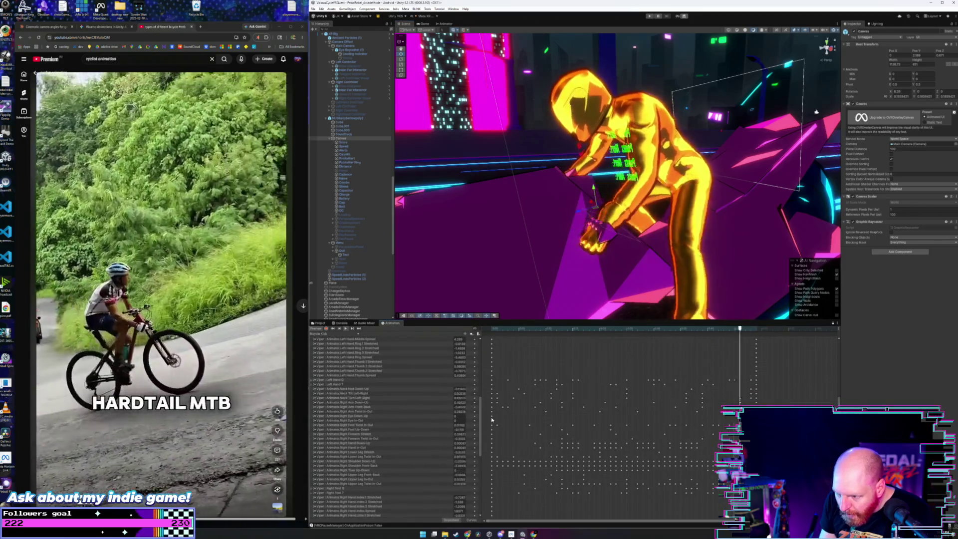
Select the Right Foot Twist In-Out track and check the clip's first and last frames.
{"action": "left_click", "coordinate": [488, 426]}
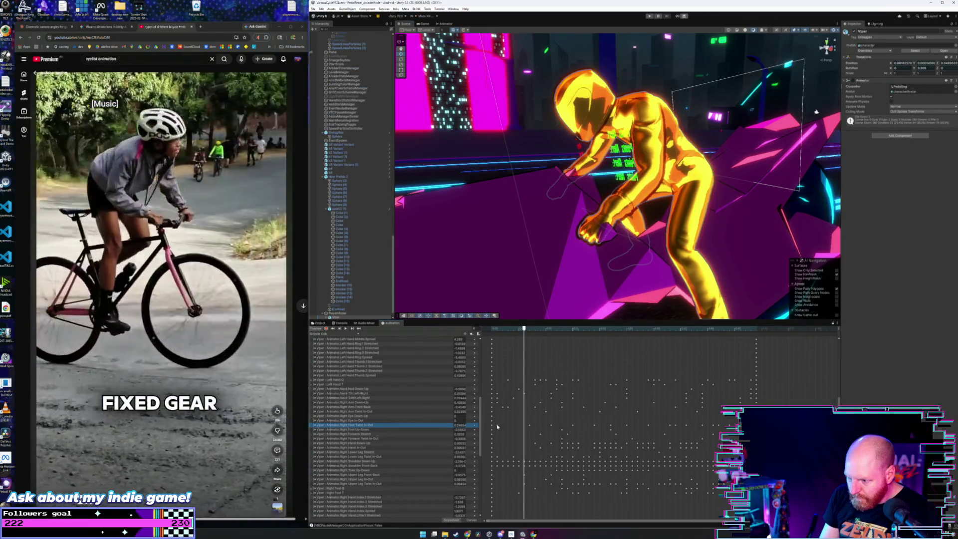
{"action": "left_click", "coordinate": [494, 428]}
{"action": "left_click", "coordinate": [492, 427]}
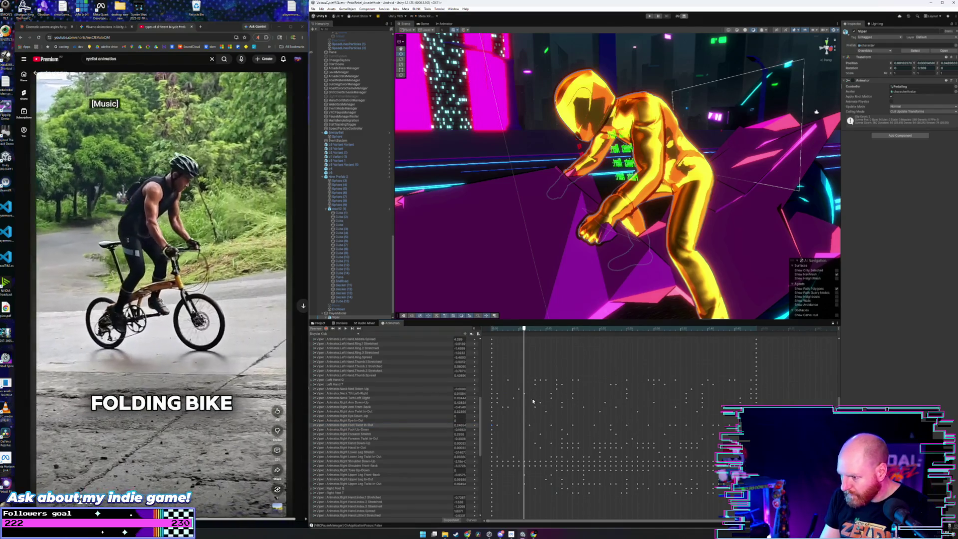
{"action": "left_click", "coordinate": [492, 329]}
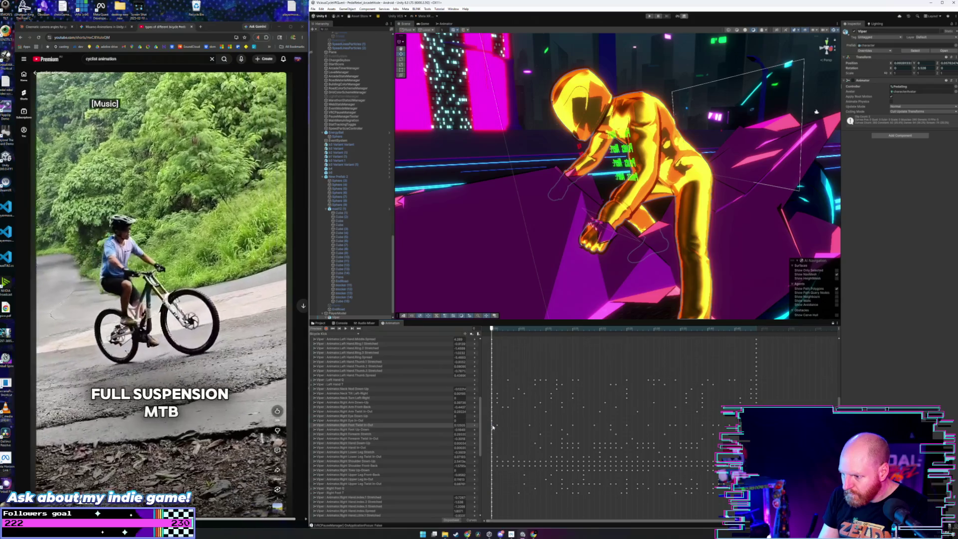
{"action": "left_click", "coordinate": [756, 329]}
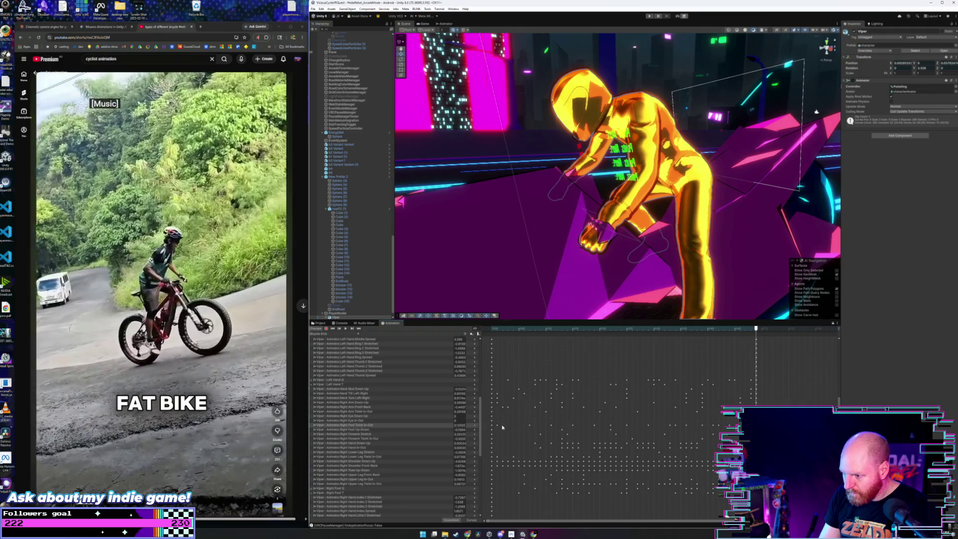
Delete that track's in-between keyframes and replay the loop, moving in close on the rider.
{"action": "left_click_drag", "start_coordinate": [495, 425], "coordinate": [735, 428]}
{"action": "key", "text": "Delete"}
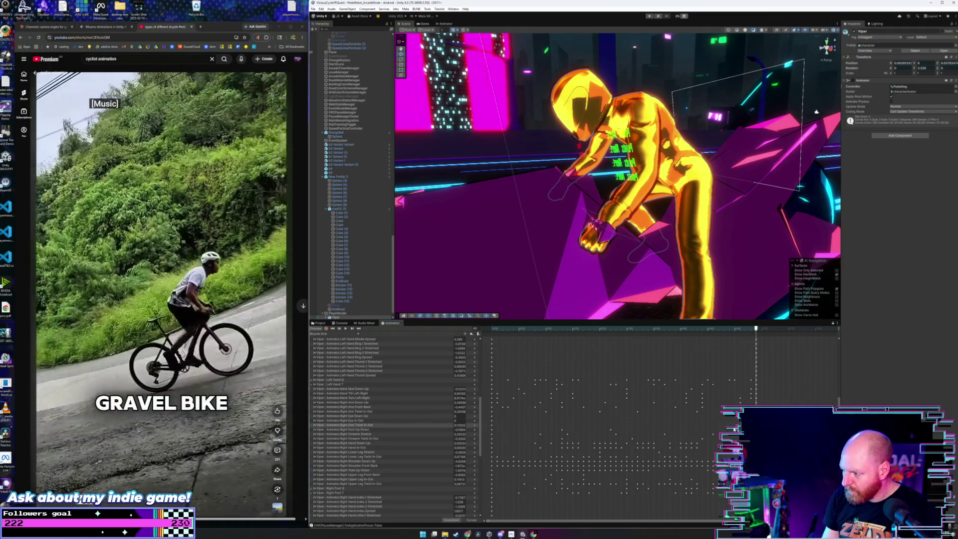
{"action": "key", "text": "space"}
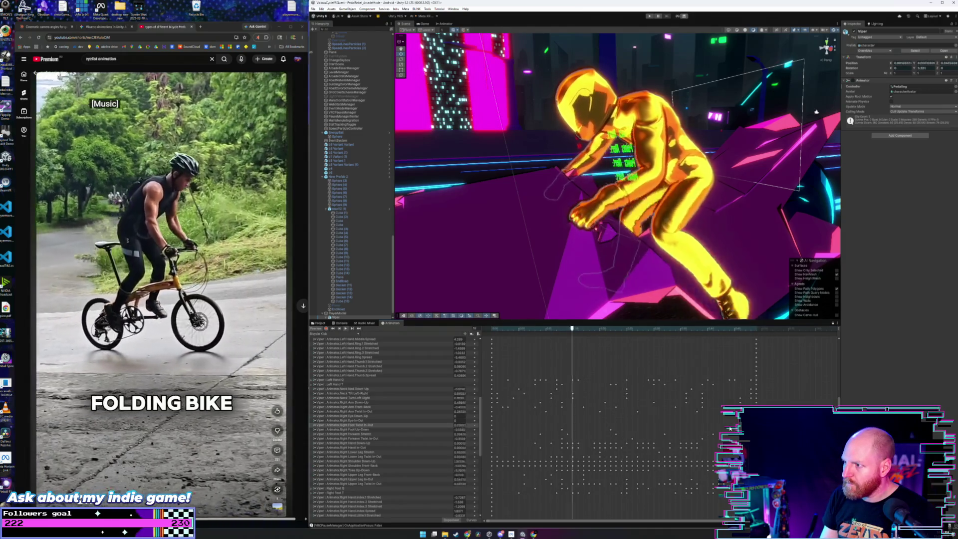
{"action": "mouse_move", "coordinate": [568, 164]}
{"action": "left_mouse_down"}
{"action": "mouse_move", "coordinate": [782, 160]}
{"action": "mouse_move", "coordinate": [544, 156]}
{"action": "left_mouse_up"}
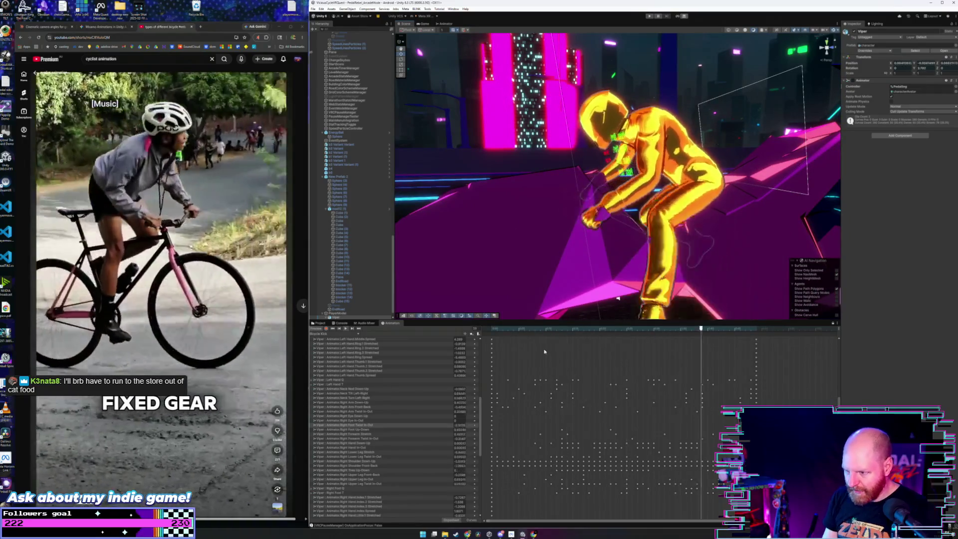
{"action": "left_click", "coordinate": [500, 329]}
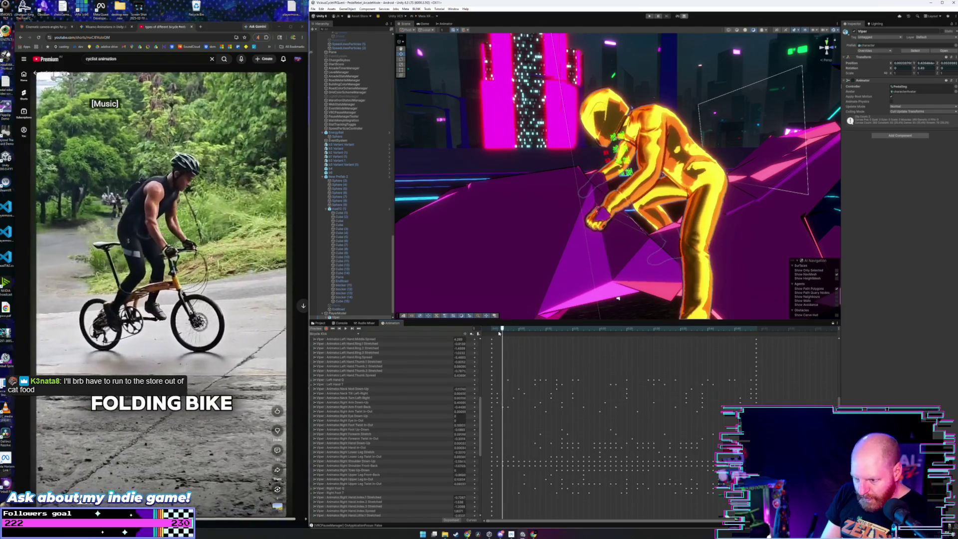
{"action": "left_click_drag", "start_coordinate": [499, 332], "coordinate": [492, 334]}
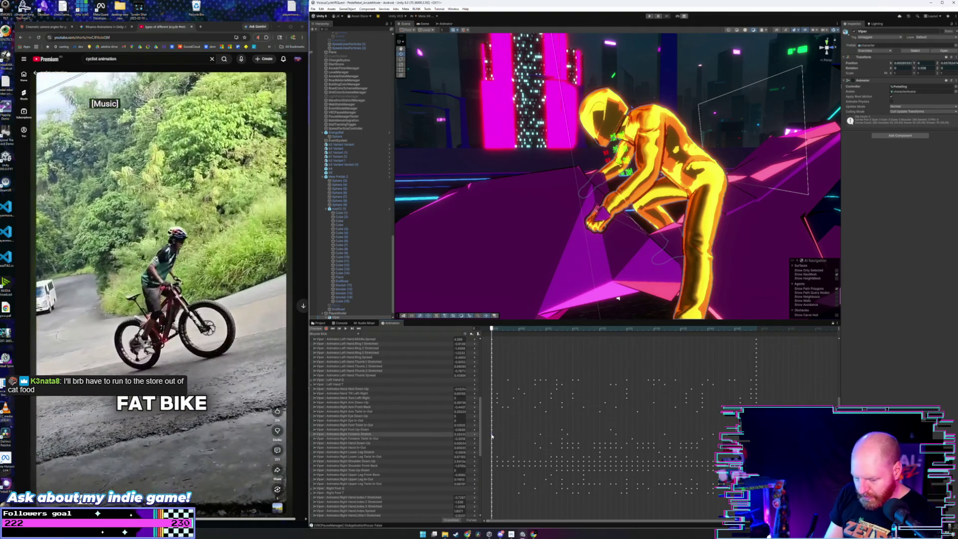
{"action": "left_click", "coordinate": [756, 329]}
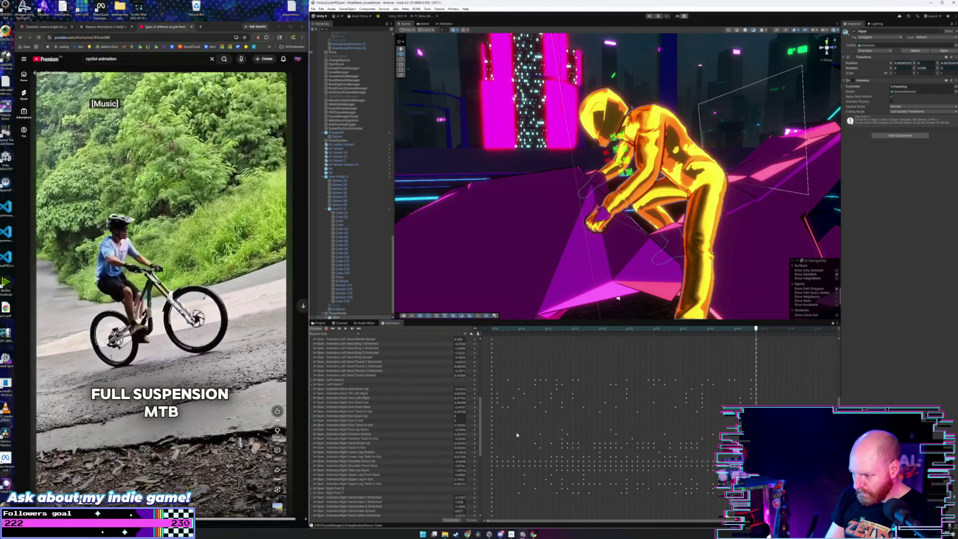
{"action": "left_click_drag", "start_coordinate": [501, 435], "coordinate": [590, 437]}
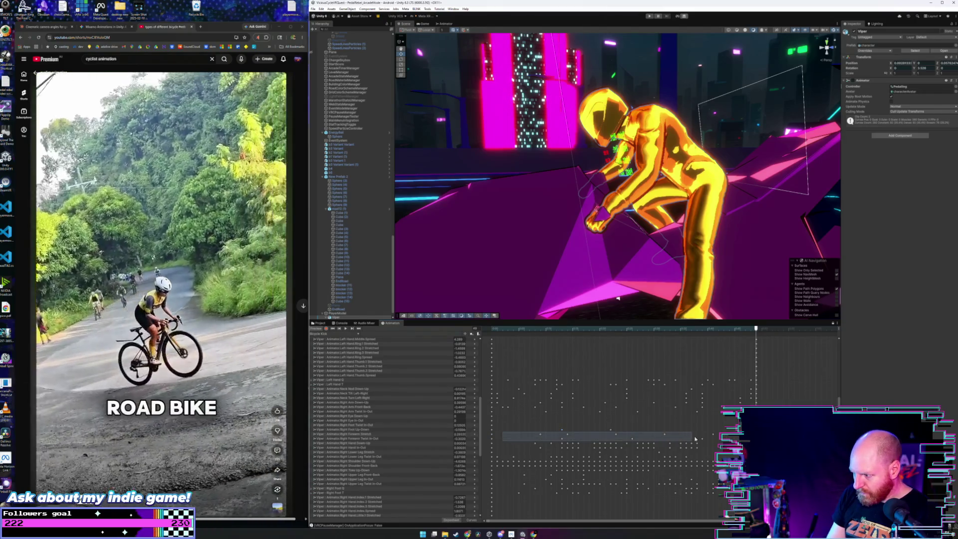
{"action": "left_click_drag", "start_coordinate": [695, 438], "coordinate": [696, 438]}
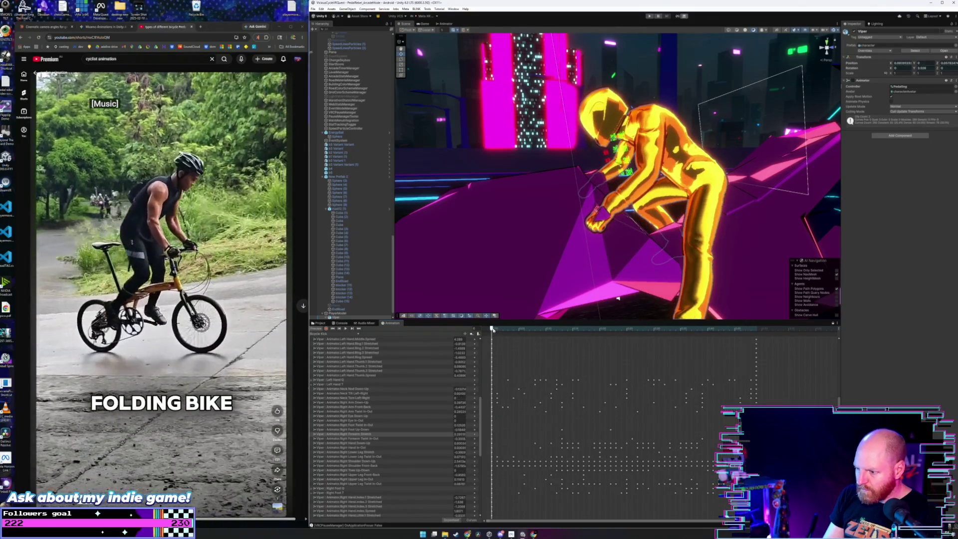
{"action": "left_click", "coordinate": [401, 438]}
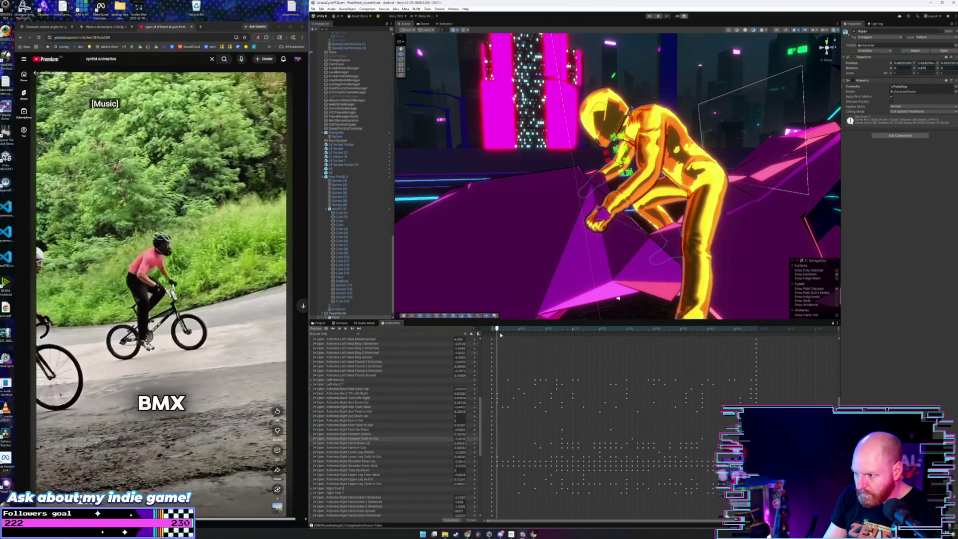
{"action": "left_click_drag", "start_coordinate": [498, 330], "coordinate": [494, 330]}
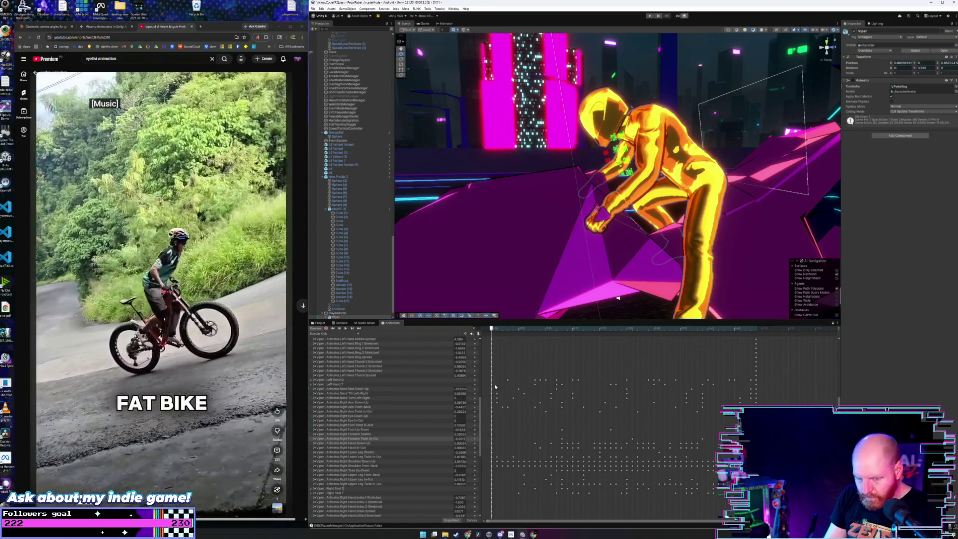
{"action": "left_click", "coordinate": [756, 328]}
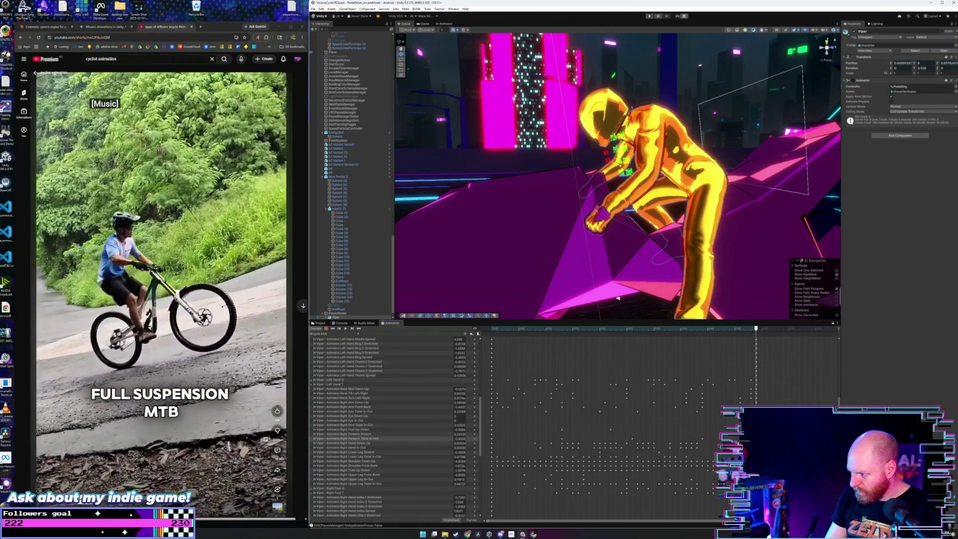
{"action": "left_click", "coordinate": [493, 331]}
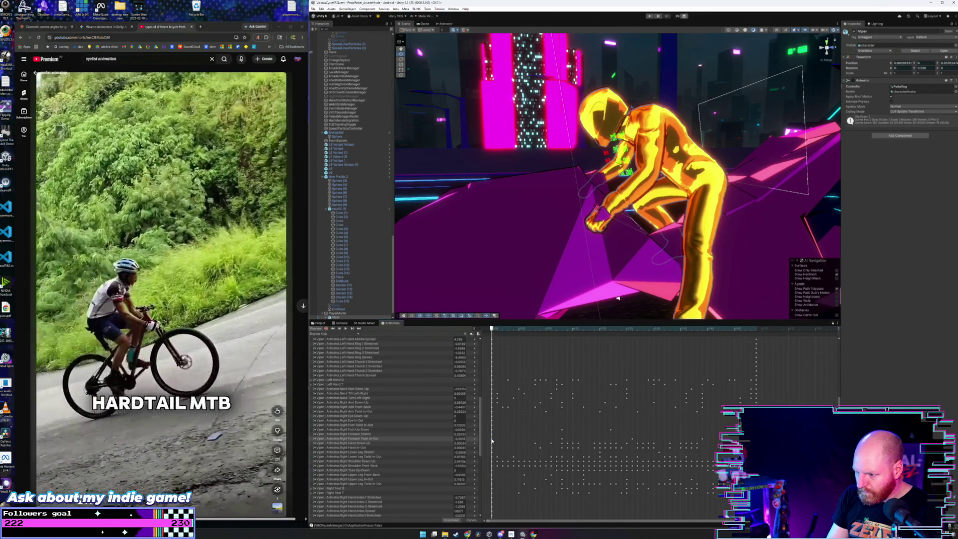
{"action": "left_click_drag", "start_coordinate": [503, 439], "coordinate": [711, 440]}
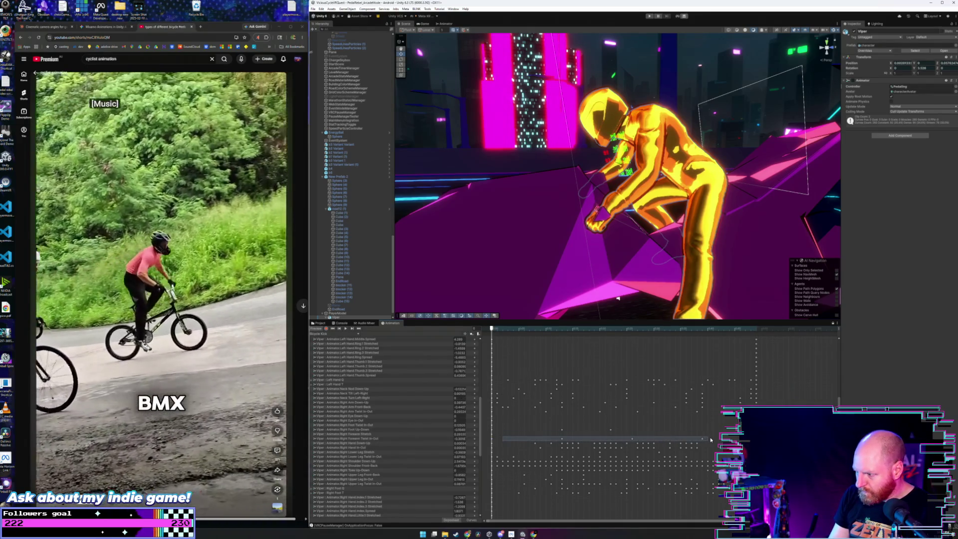
Play the preview while inspecting the right hand, forearm, foot and Right Arm Front-Back channels.
{"action": "left_click", "coordinate": [711, 440]}
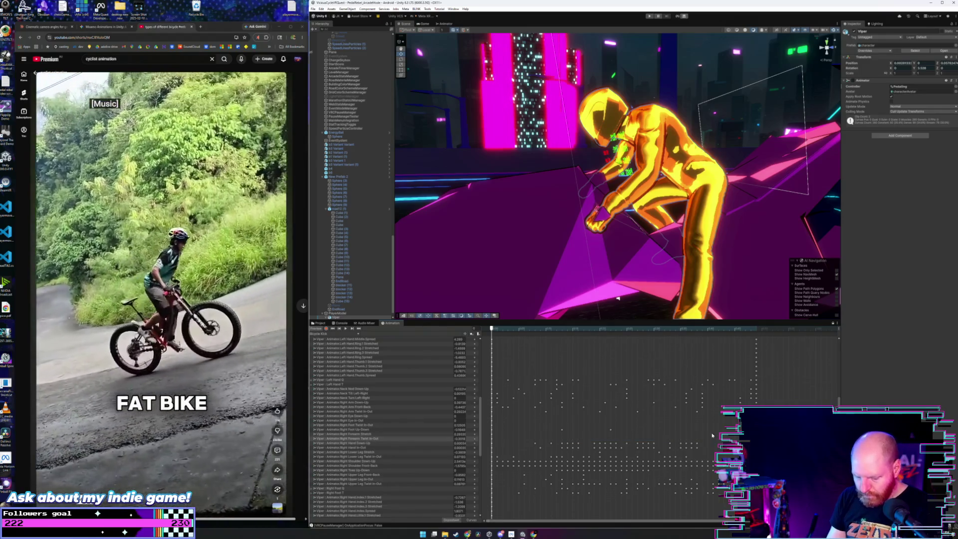
{"action": "key", "text": "space"}
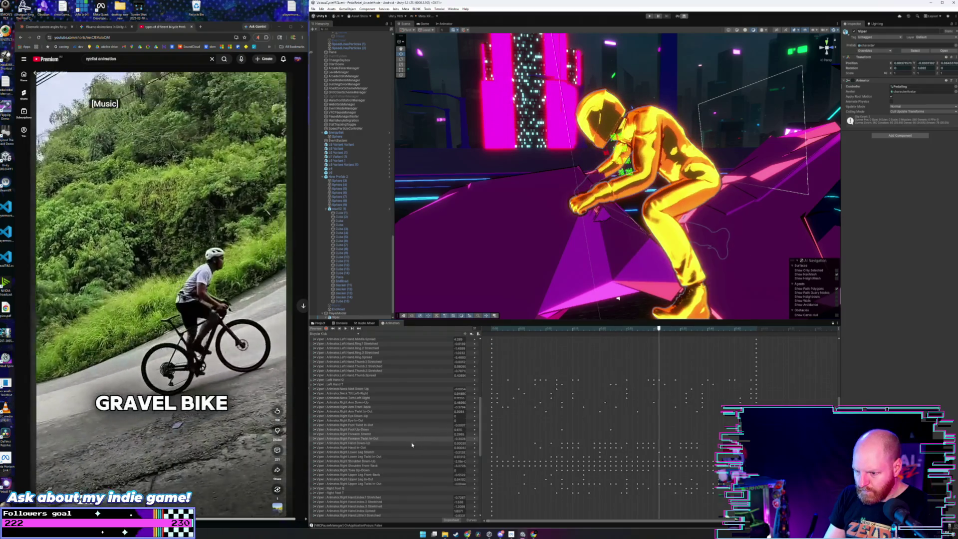
{"action": "left_click", "coordinate": [409, 443]}
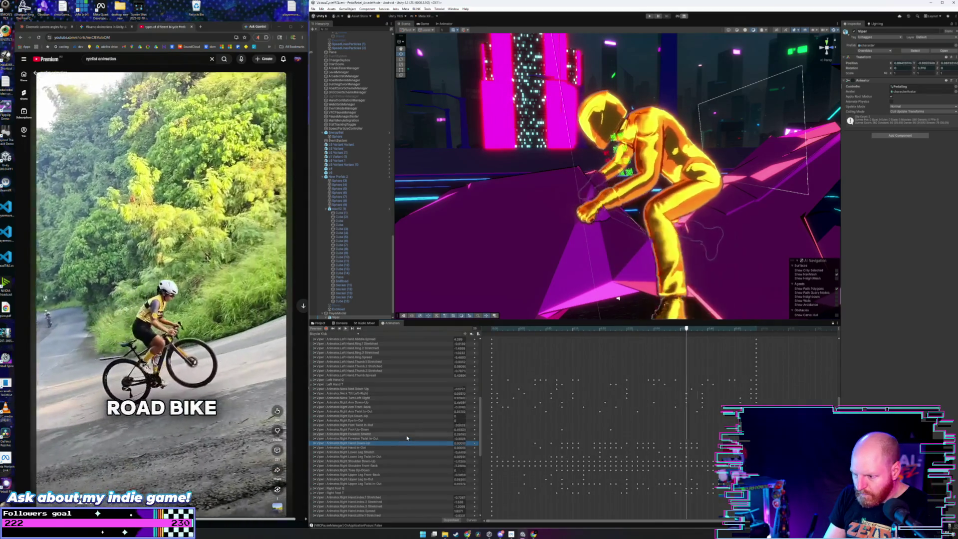
{"action": "left_click", "coordinate": [406, 435]}
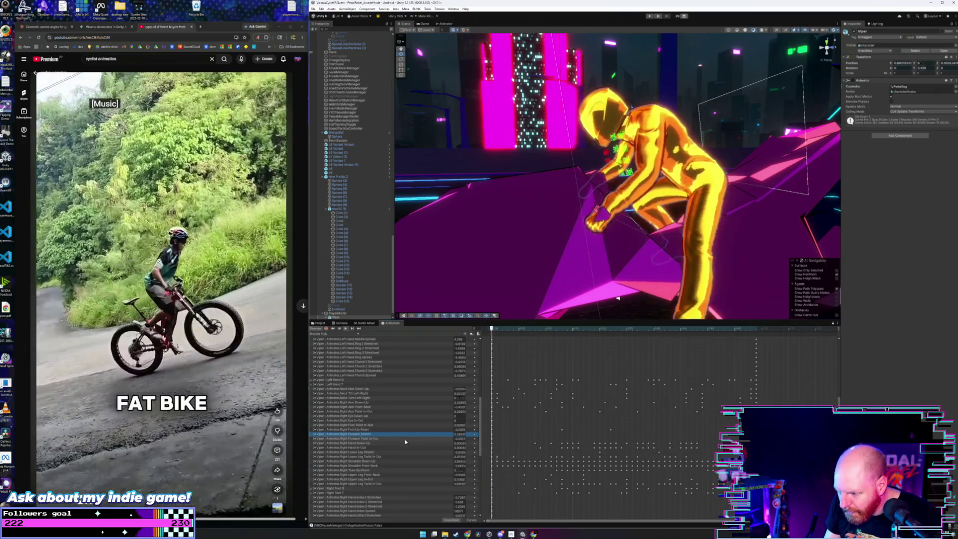
{"action": "left_click", "coordinate": [405, 439]}
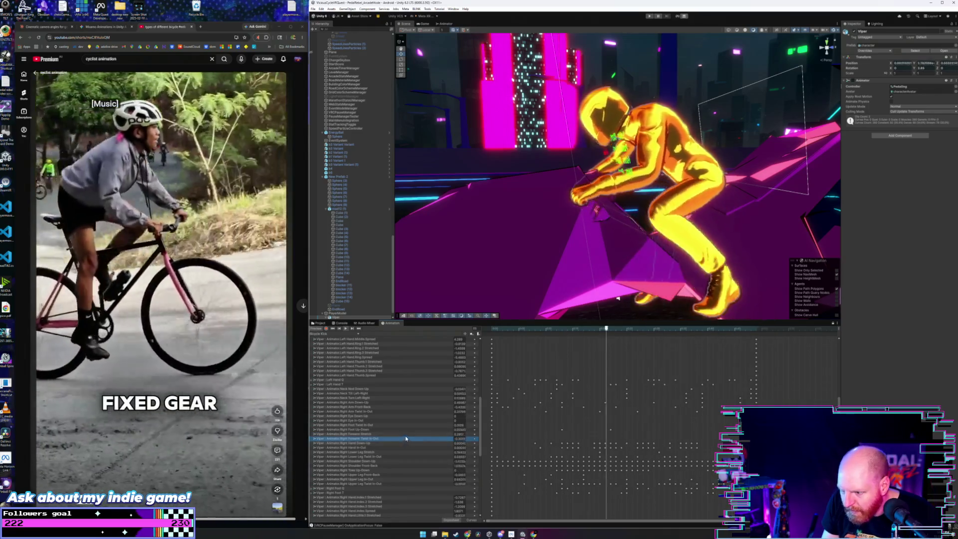
{"action": "left_click", "coordinate": [406, 435]}
{"action": "left_click", "coordinate": [407, 432]}
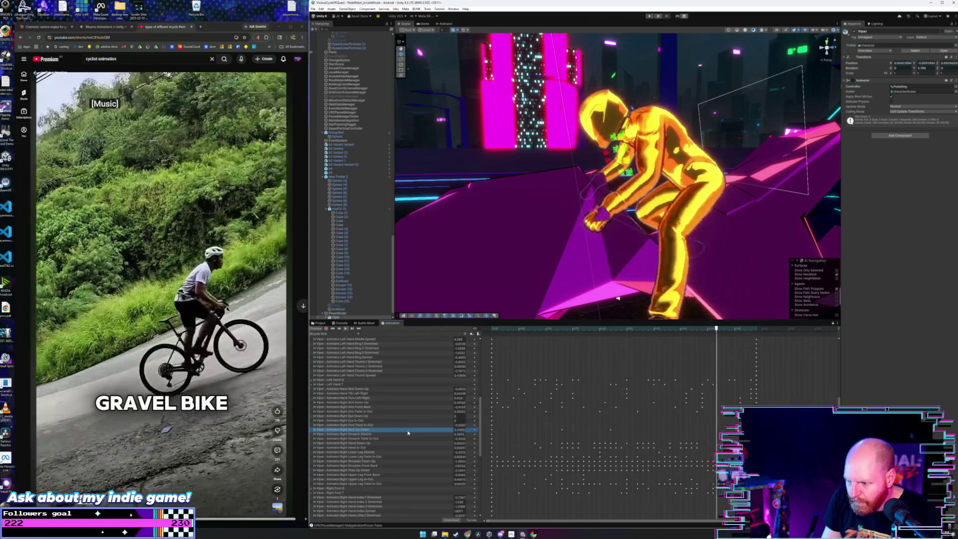
{"action": "left_click", "coordinate": [409, 425]}
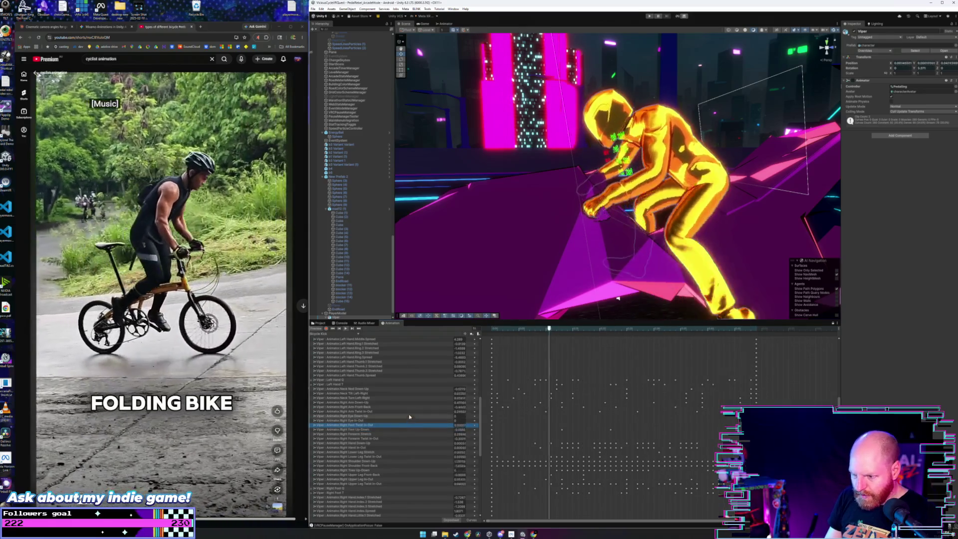
{"action": "left_click", "coordinate": [412, 407]}
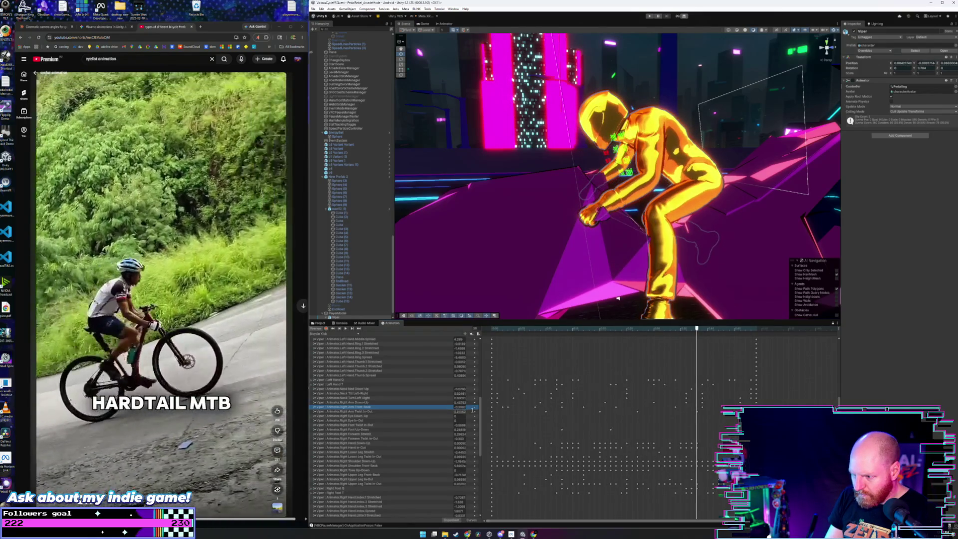
Check the start and end poses, then box-select the middle Right Arm Front-Back keyframes.
{"action": "left_click", "coordinate": [492, 331]}
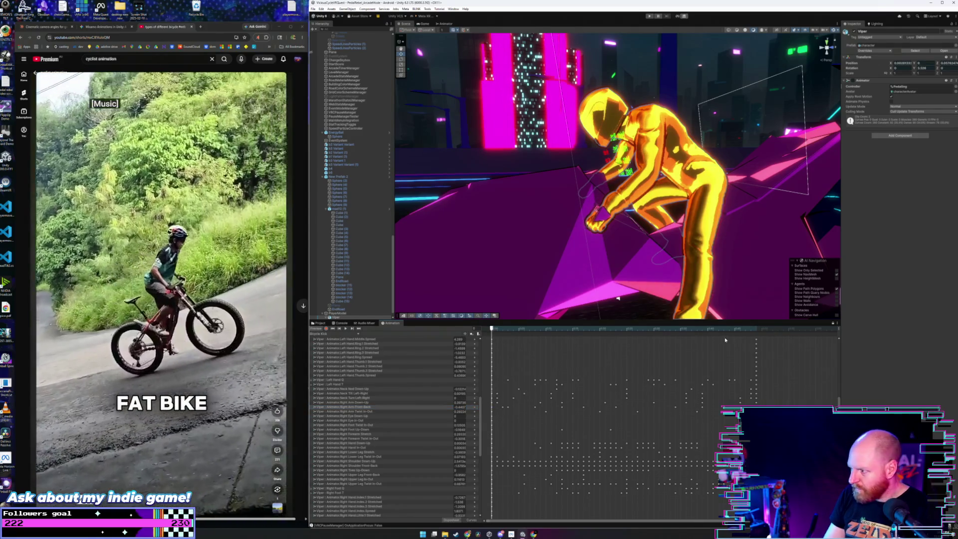
{"action": "left_click", "coordinate": [757, 331]}
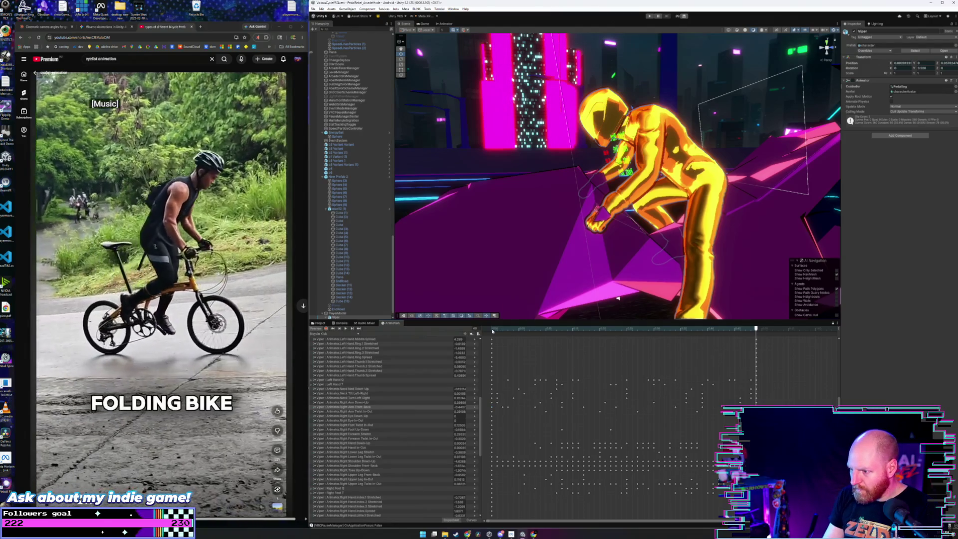
{"action": "left_click", "coordinate": [493, 331]}
{"action": "left_click_drag", "start_coordinate": [497, 409], "coordinate": [510, 409]}
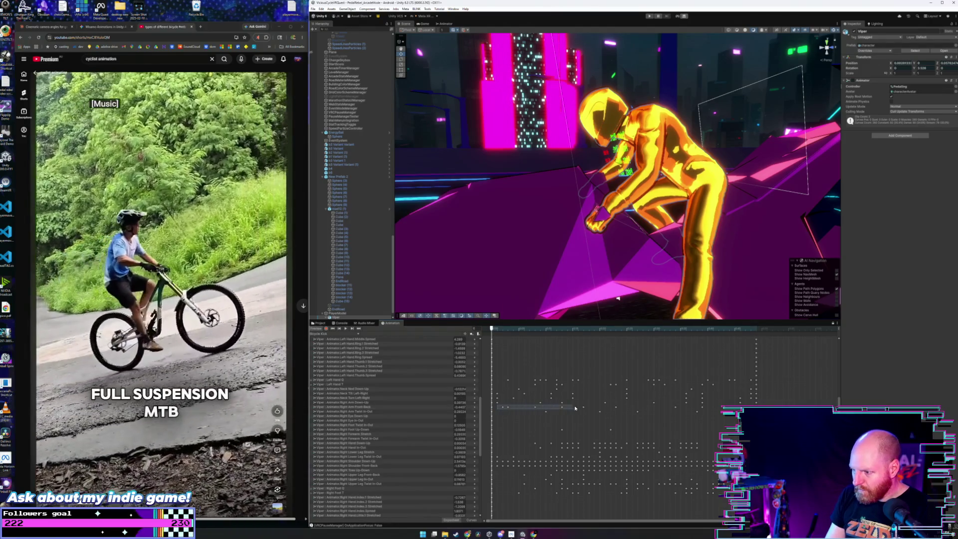
{"action": "mouse_move", "coordinate": [575, 408]}
{"action": "left_mouse_down"}
{"action": "mouse_move", "coordinate": [730, 410]}
{"action": "mouse_move", "coordinate": [719, 409]}
{"action": "left_mouse_up"}
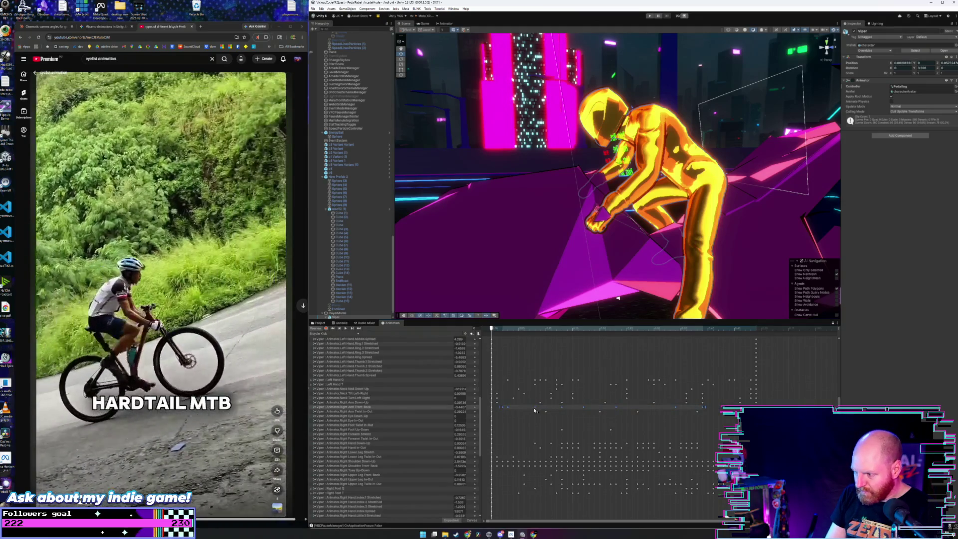
Delete the selected Right Arm Front-Back keyframes, play the edit and rewind.
{"action": "key", "text": "Delete"}
{"action": "key", "text": "space"}
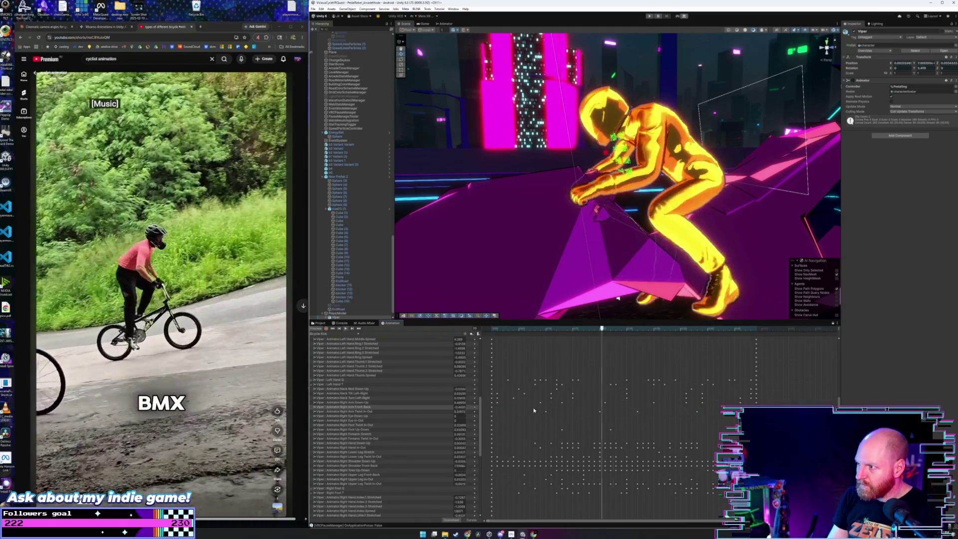
{"action": "left_click", "coordinate": [493, 333]}
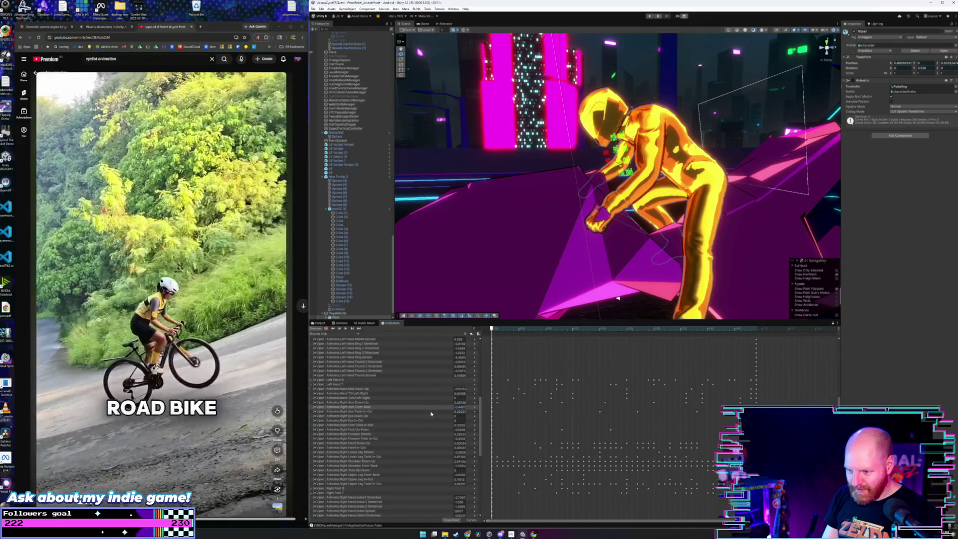
Select the middle keyframes of the Right Arm Twist In-Out channel and replay the animation.
{"action": "left_click", "coordinate": [432, 414]}
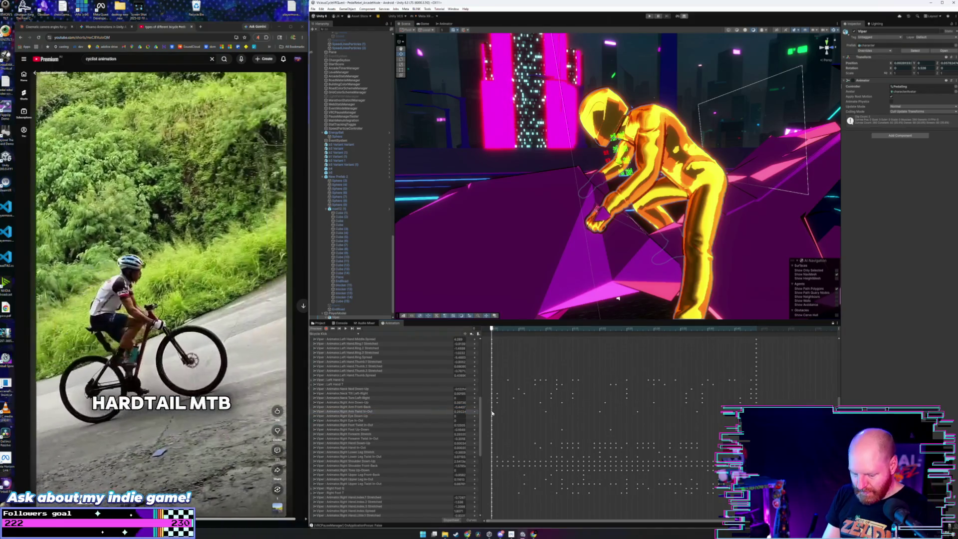
{"action": "left_click", "coordinate": [757, 330]}
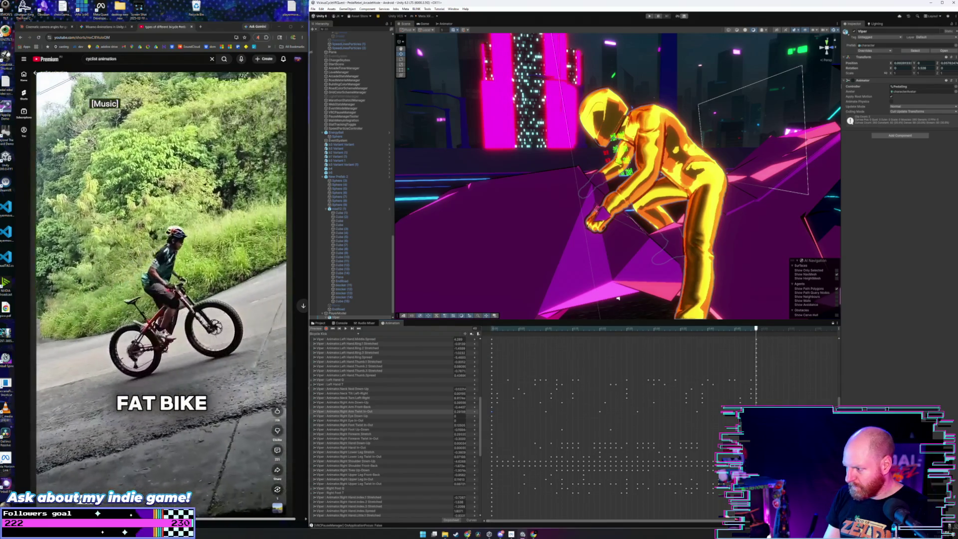
{"action": "left_click_drag", "start_coordinate": [535, 411], "coordinate": [722, 413]}
{"action": "key", "text": "space"}
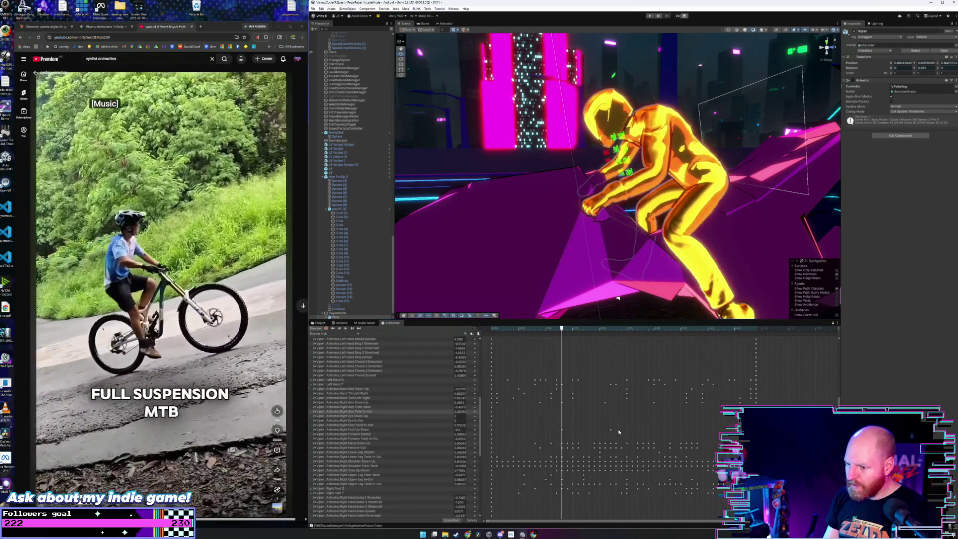
{"action": "scroll", "coordinate": [520, 391], "scroll_direction": "down", "scroll_amount": 1}
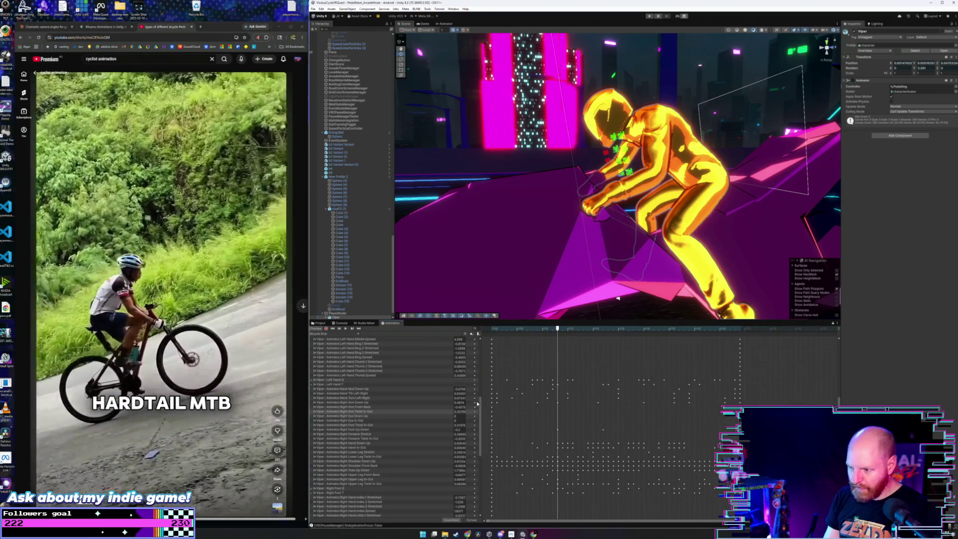
{"action": "scroll", "coordinate": [479, 394], "scroll_direction": "up", "scroll_amount": 4}
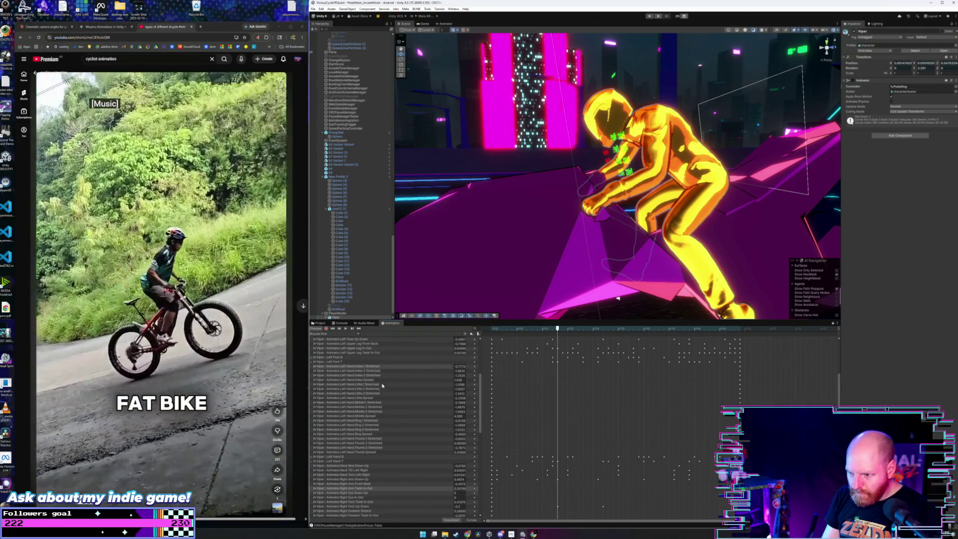
{"action": "left_click", "coordinate": [384, 386]}
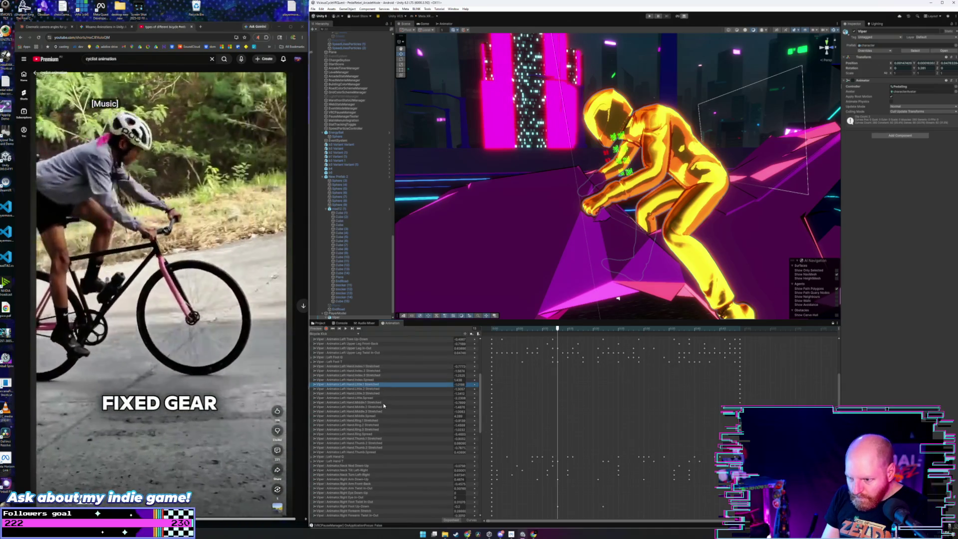
{"action": "scroll", "coordinate": [475, 364], "scroll_direction": "up", "scroll_amount": 5}
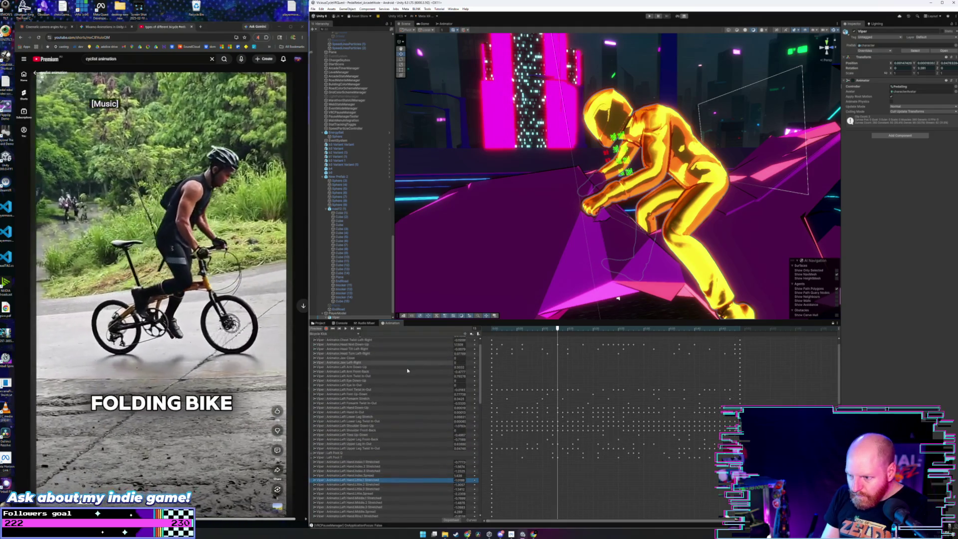
{"action": "left_click", "coordinate": [397, 368]}
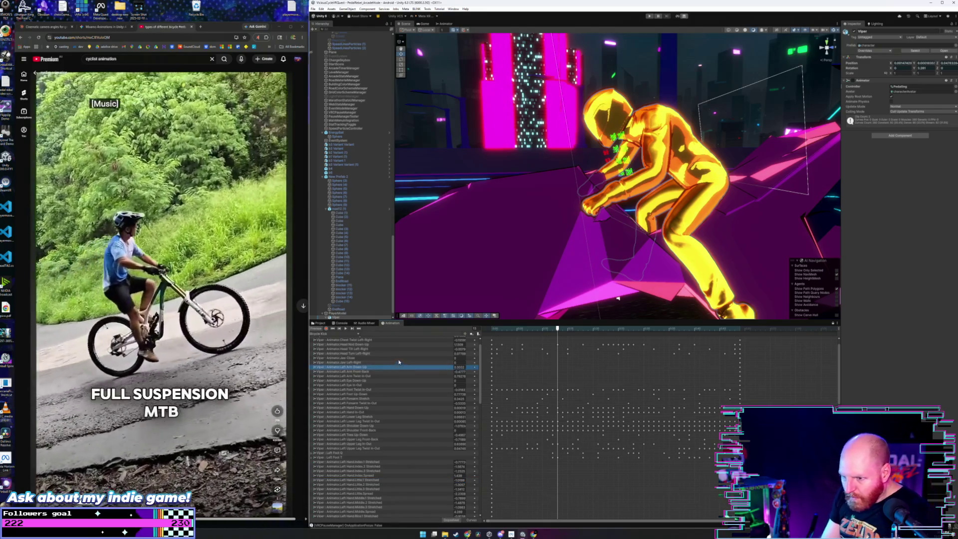
{"action": "left_click", "coordinate": [400, 353]}
{"action": "left_click", "coordinate": [401, 368]}
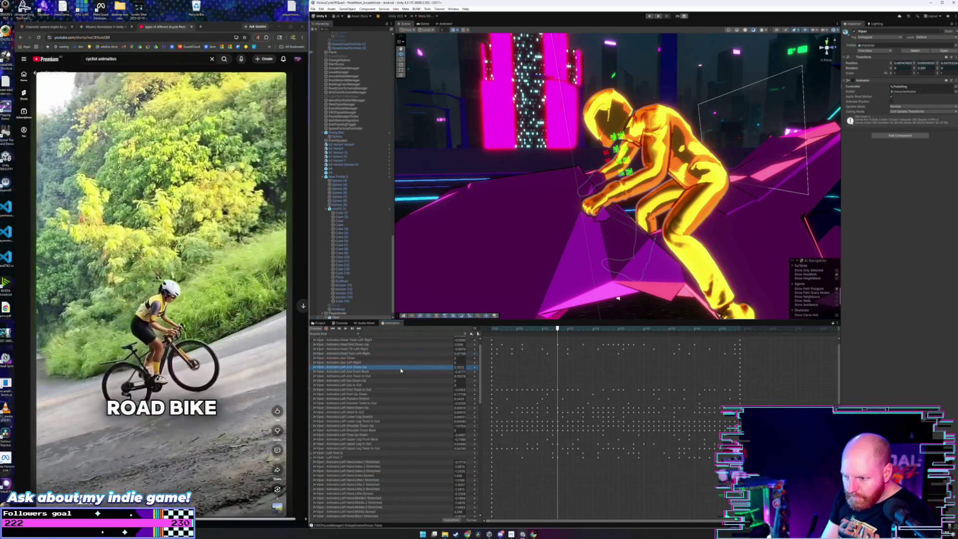
{"action": "key", "text": "space"}
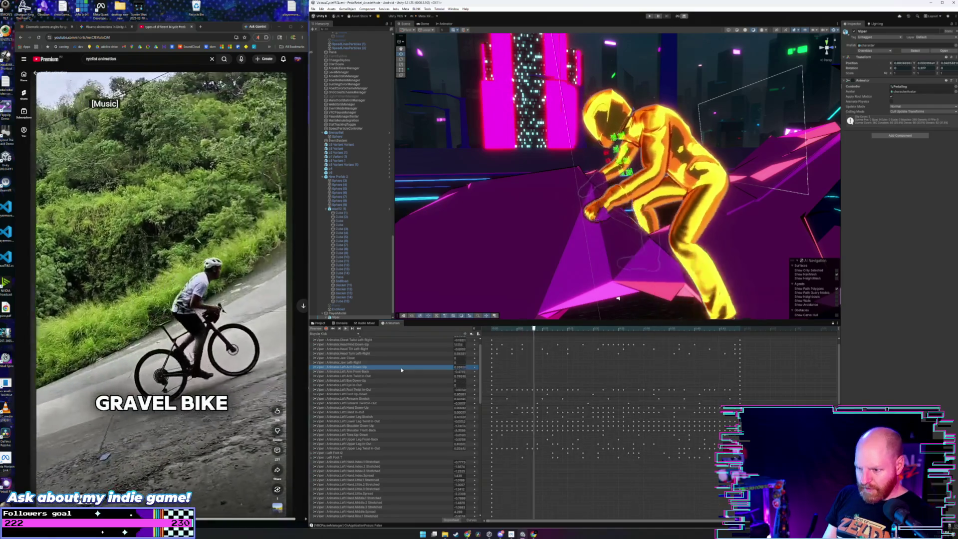
{"action": "left_click", "coordinate": [399, 370]}
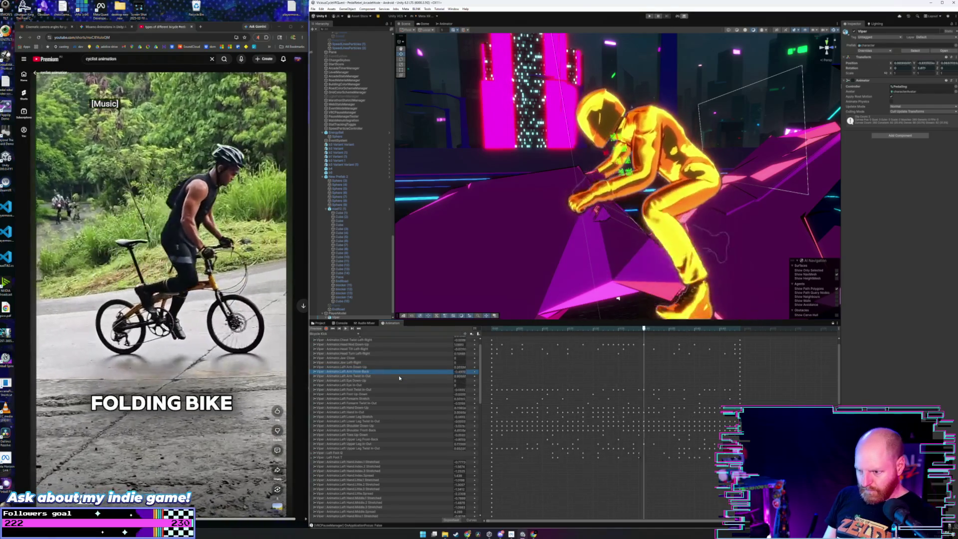
{"action": "left_click", "coordinate": [399, 376]}
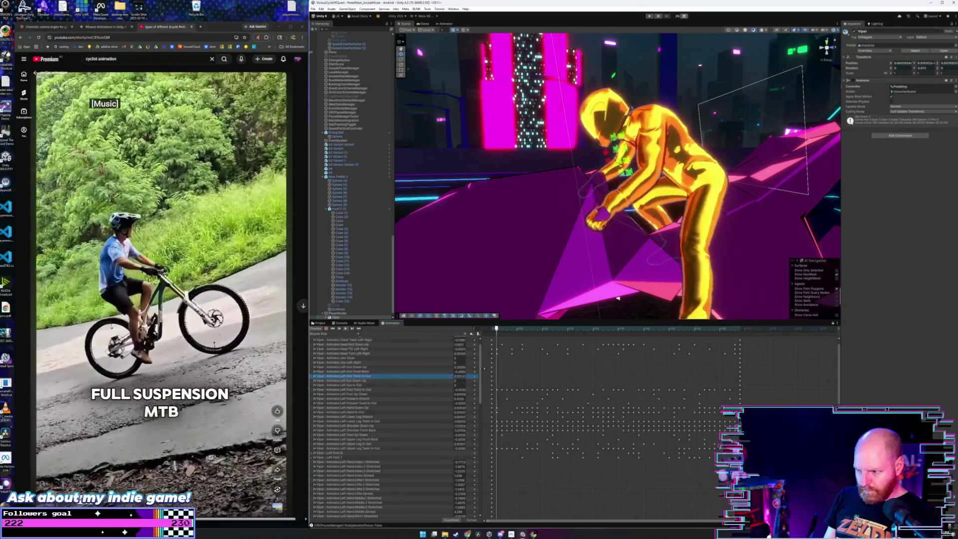
{"action": "scroll", "coordinate": [481, 369], "scroll_direction": "up", "scroll_amount": 1}
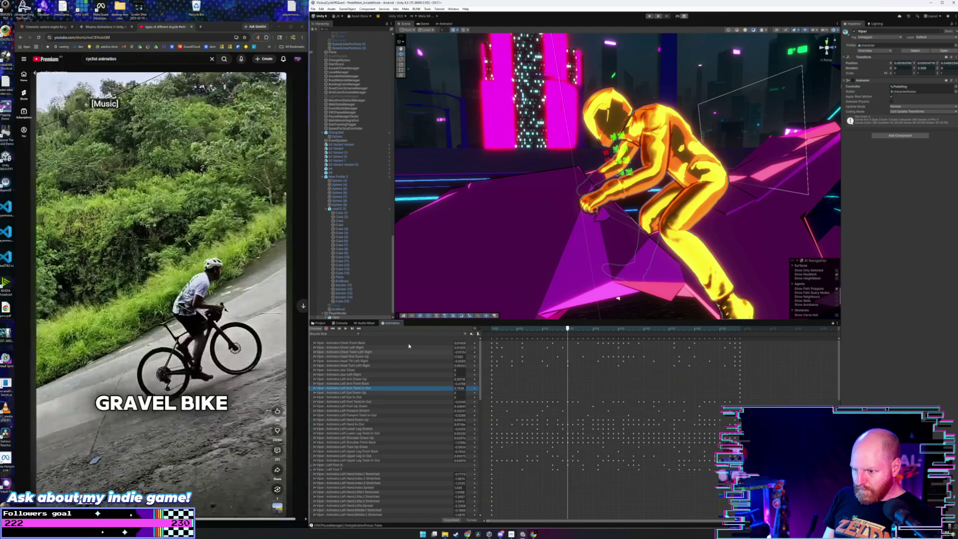
Inspect the Chest Front-Back and Left Forearm Stretch curves across the pedaling cycle.
{"action": "left_click", "coordinate": [404, 344]}
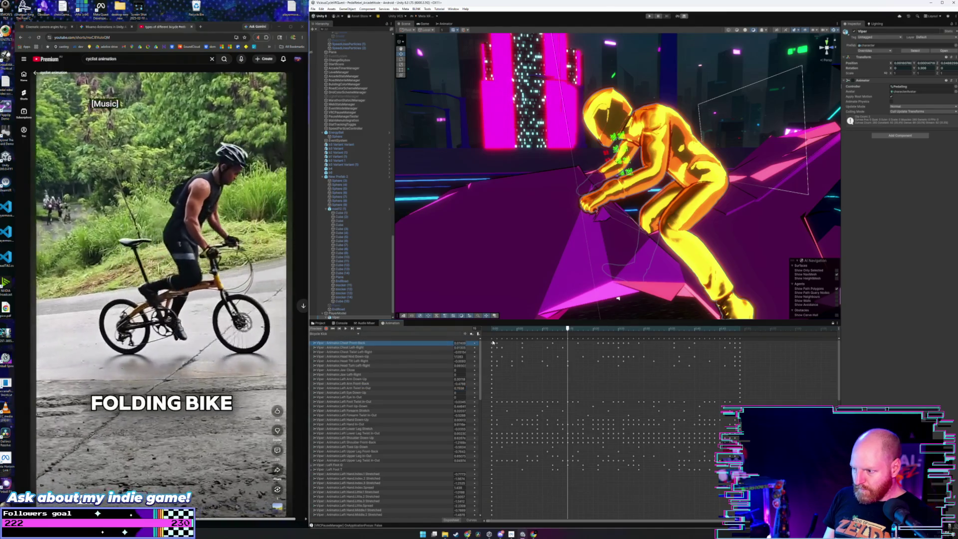
{"action": "mouse_move", "coordinate": [492, 332]}
{"action": "left_mouse_down"}
{"action": "mouse_move", "coordinate": [612, 325]}
{"action": "mouse_move", "coordinate": [480, 335]}
{"action": "left_mouse_up"}
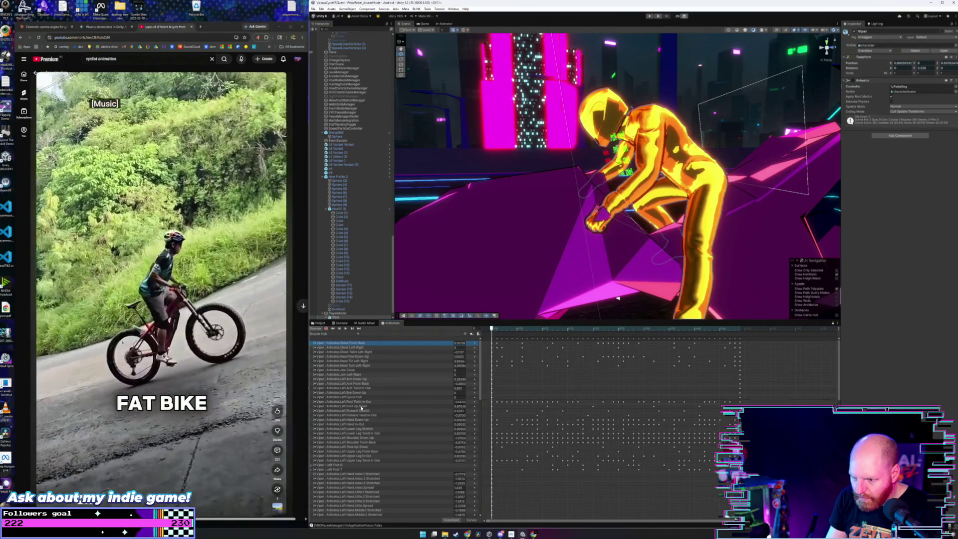
{"action": "left_click", "coordinate": [359, 411]}
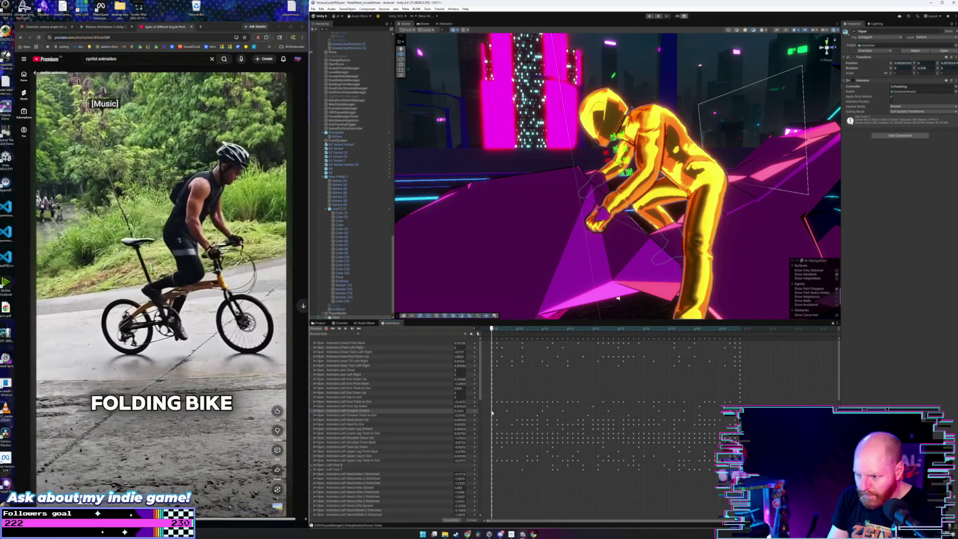
{"action": "left_click", "coordinate": [740, 330]}
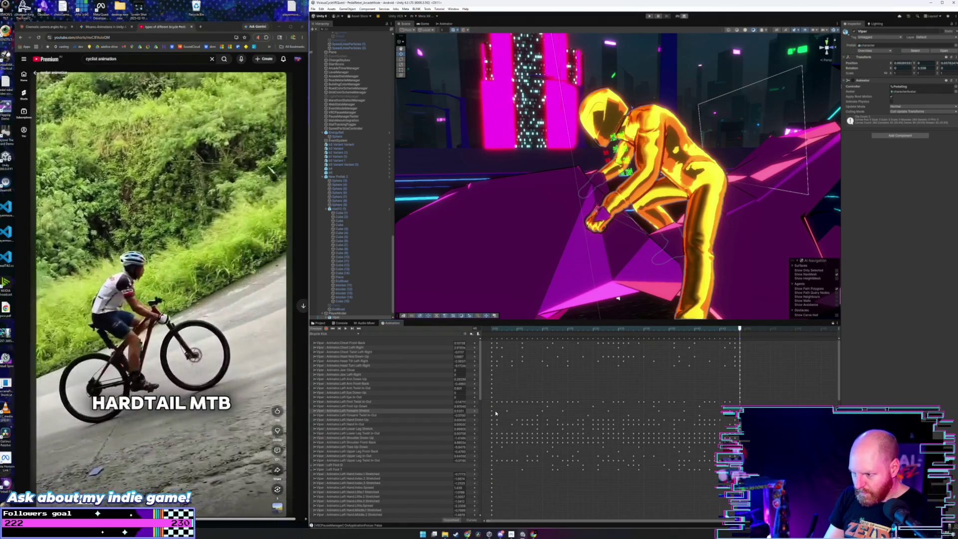
{"action": "left_click_drag", "start_coordinate": [498, 412], "coordinate": [618, 412]}
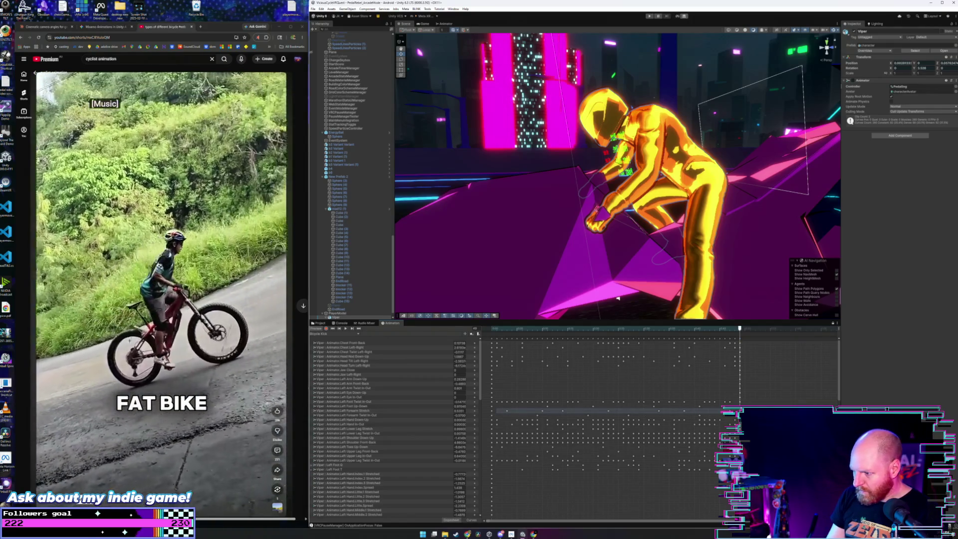
{"action": "left_click", "coordinate": [635, 359]}
Play the pedaling preview and orbit the scene back to a wider side view of the rider.
{"action": "key", "text": "space"}
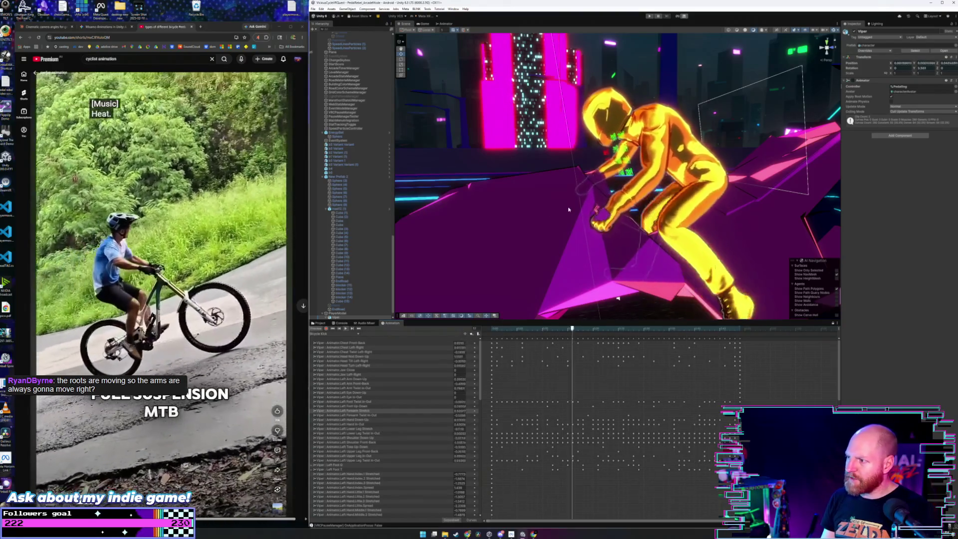
{"action": "mouse_move", "coordinate": [544, 217]}
{"action": "left_mouse_down"}
{"action": "mouse_move", "coordinate": [674, 190]}
{"action": "mouse_move", "coordinate": [822, 186]}
{"action": "mouse_move", "coordinate": [794, 187]}
{"action": "left_mouse_up"}
{"action": "mouse_move", "coordinate": [689, 189]}
{"action": "left_mouse_down"}
{"action": "mouse_move", "coordinate": [548, 183]}
{"action": "mouse_move", "coordinate": [690, 186]}
{"action": "mouse_move", "coordinate": [559, 186]}
{"action": "left_mouse_up"}
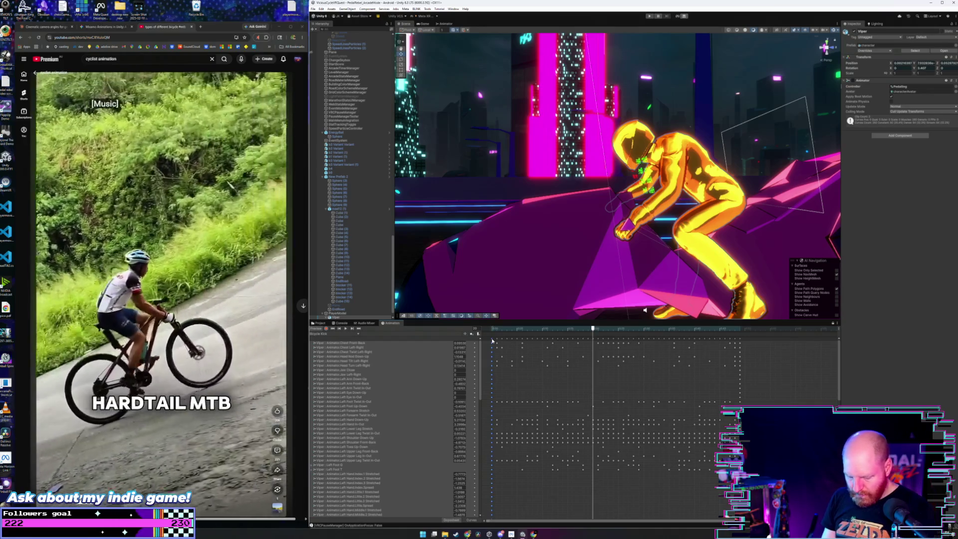
Check the clip's start and end frames, then play the pedaling preview.
{"action": "left_click", "coordinate": [492, 329]}
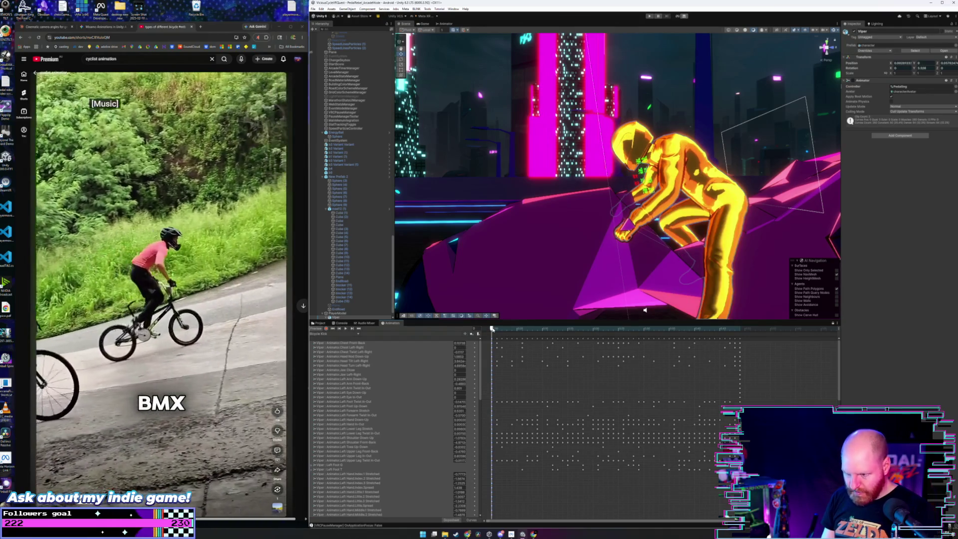
{"action": "left_click", "coordinate": [740, 330]}
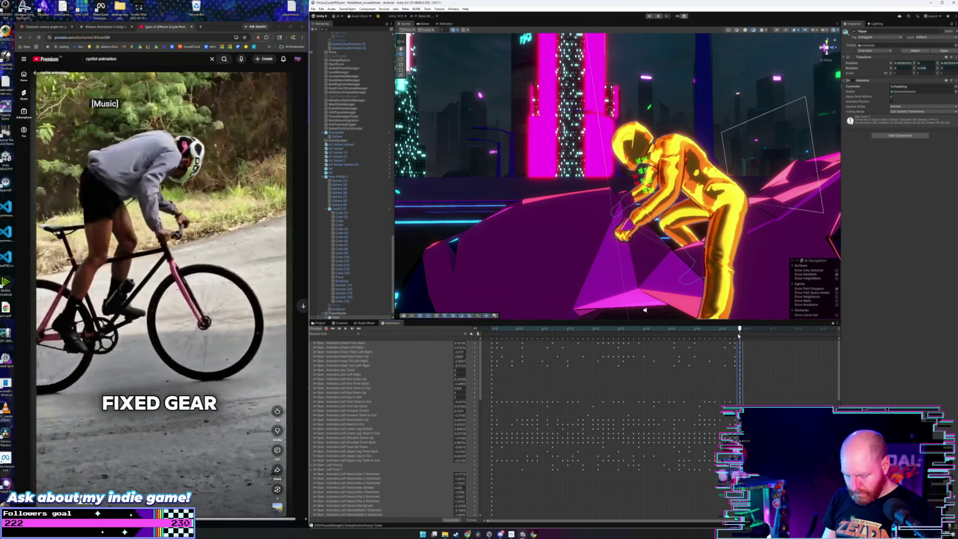
{"action": "left_click", "coordinate": [492, 329]}
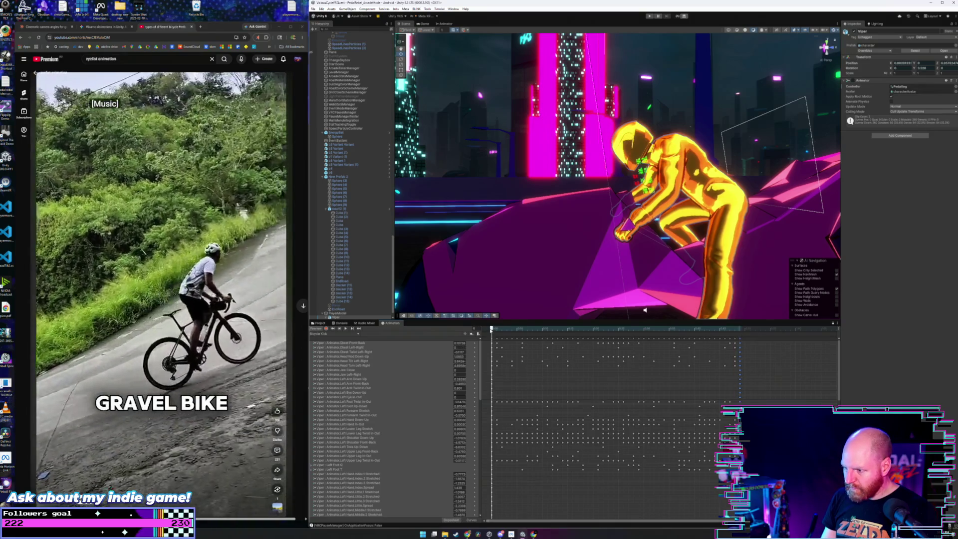
{"action": "key", "text": "space"}
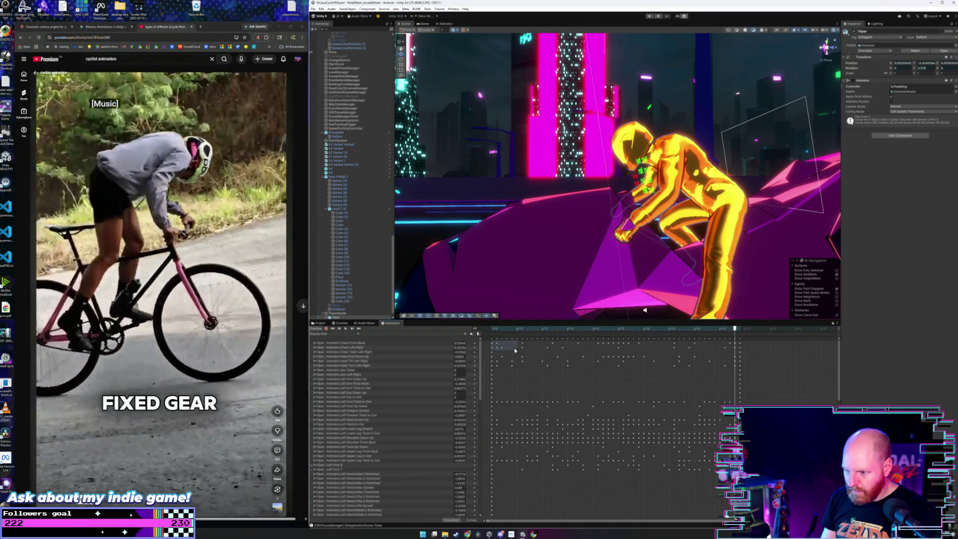
Box-select and then deselect the top-row keys across the cycle in the Dopesheet.
{"action": "left_click_drag", "start_coordinate": [515, 351], "coordinate": [739, 352]}
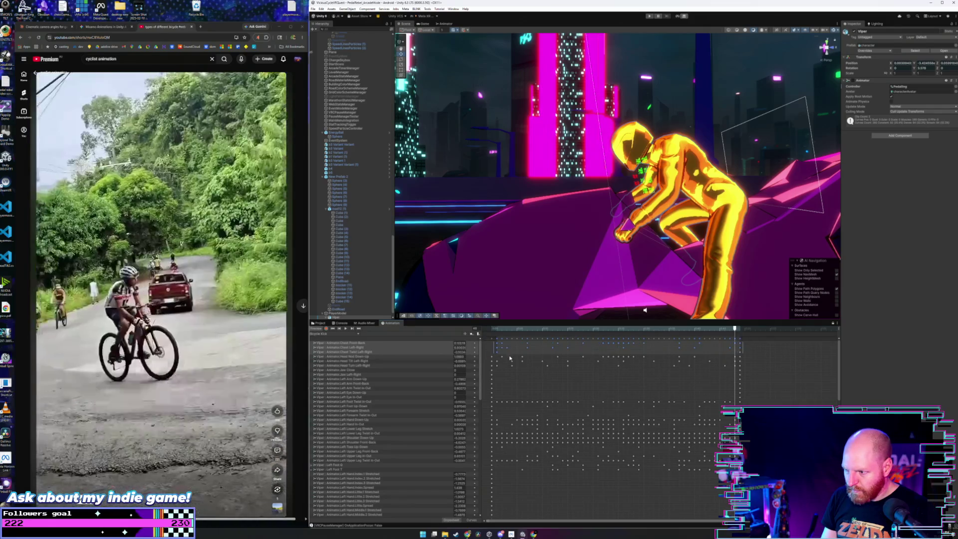
{"action": "left_click", "coordinate": [495, 359]}
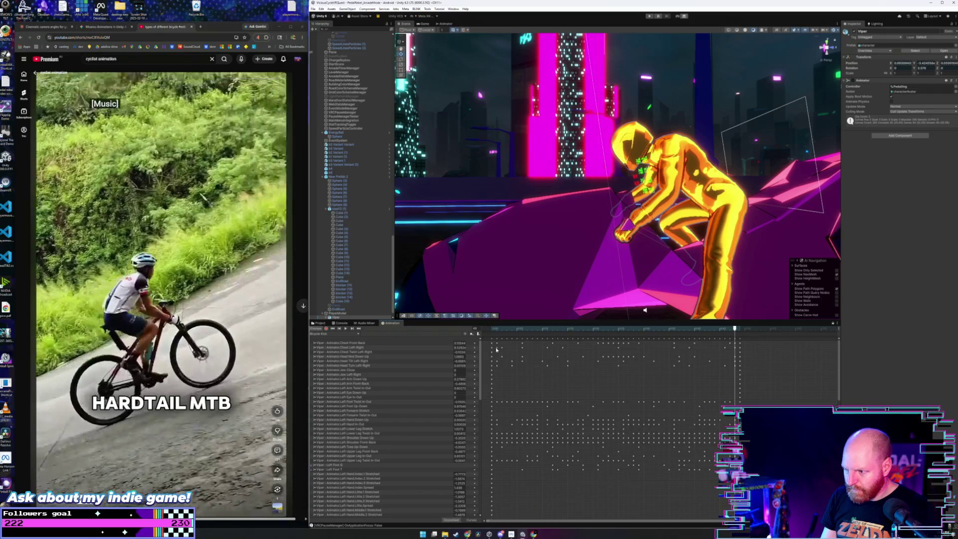
{"action": "left_click_drag", "start_coordinate": [498, 349], "coordinate": [738, 345]}
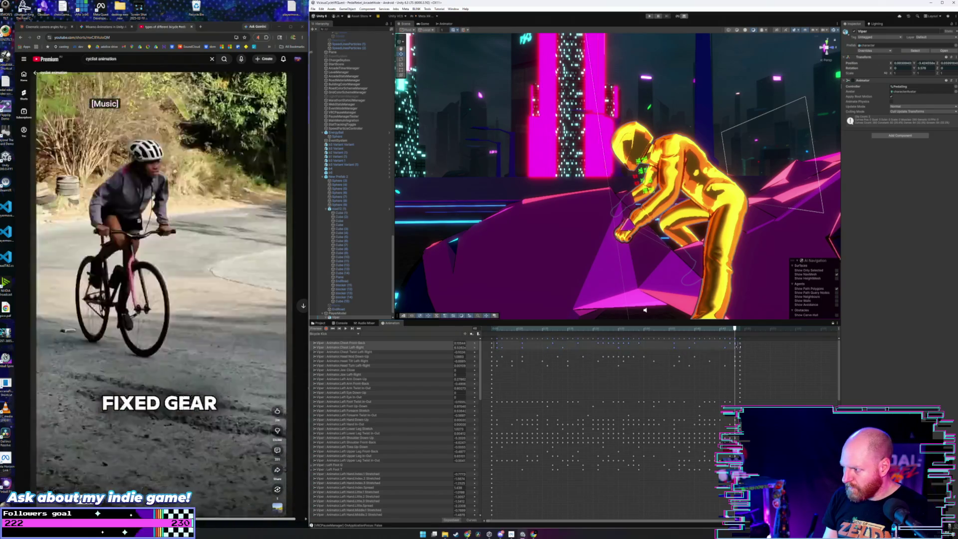
{"action": "left_click", "coordinate": [504, 340]}
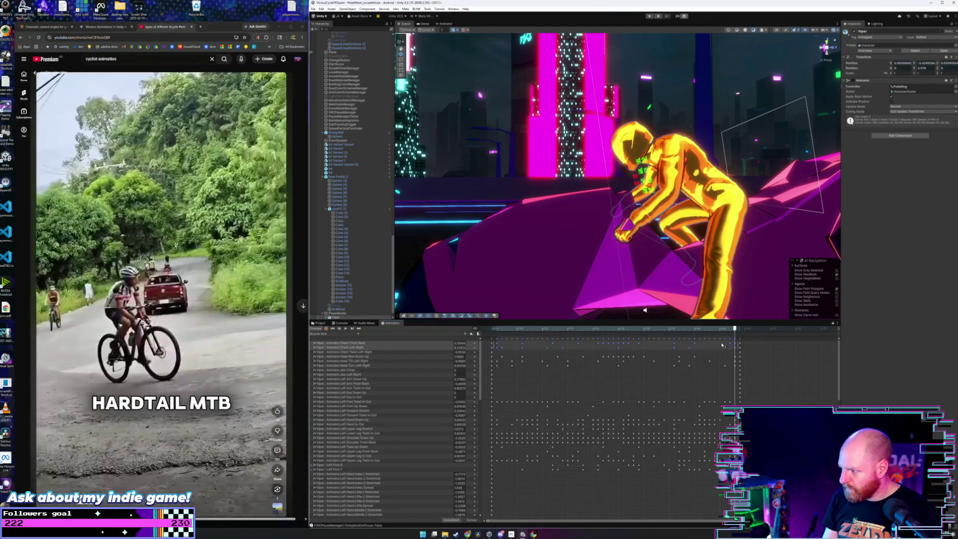
{"action": "left_click", "coordinate": [721, 345]}
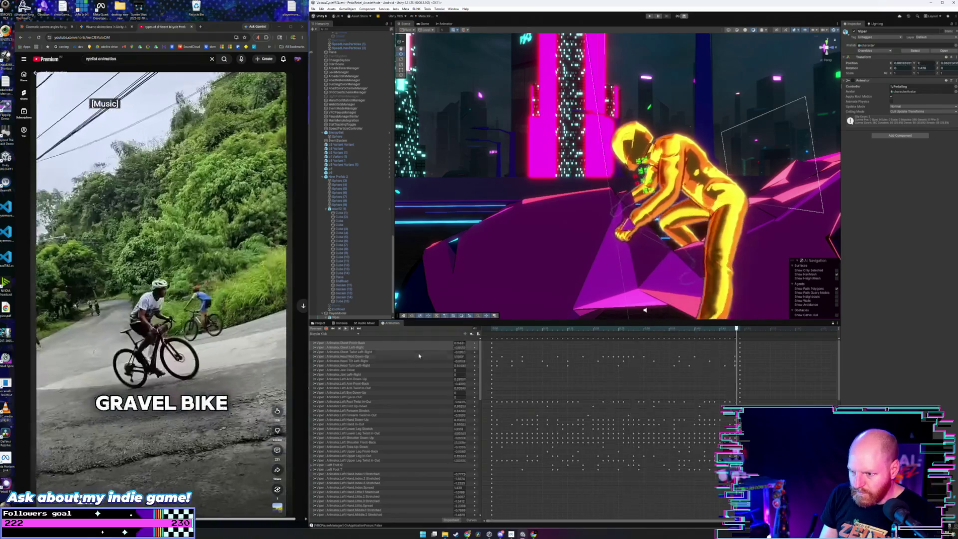
Step through the Chest Twist Left-Right, Head Nod Down-Up, Head Turn Left-Right and Jaw Close curves.
{"action": "left_click", "coordinate": [419, 353]}
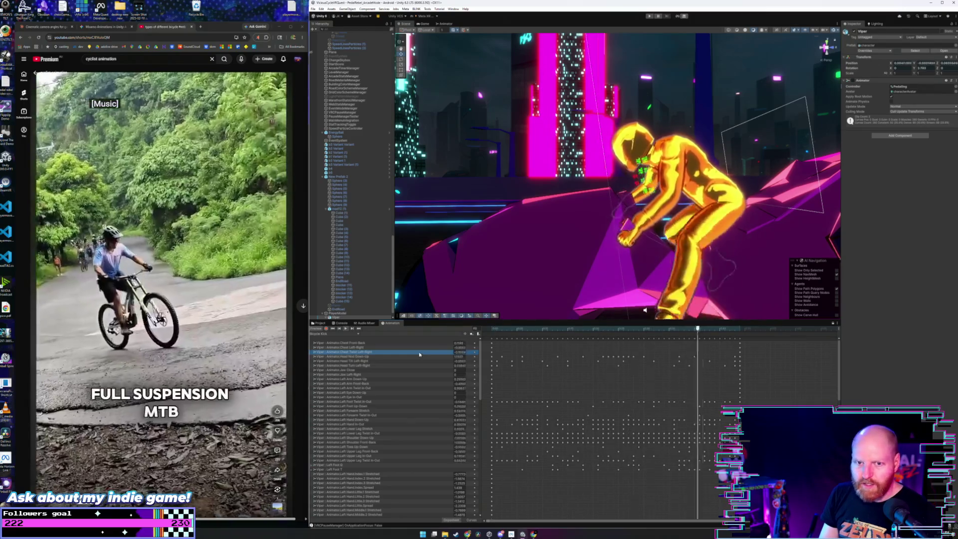
{"action": "left_click", "coordinate": [419, 357]}
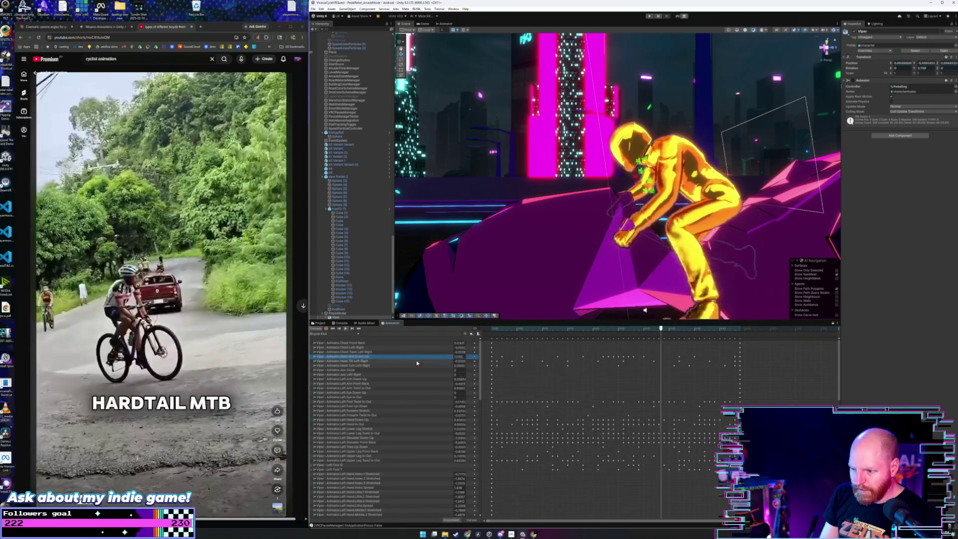
{"action": "left_click", "coordinate": [417, 361]}
{"action": "left_click", "coordinate": [415, 366]}
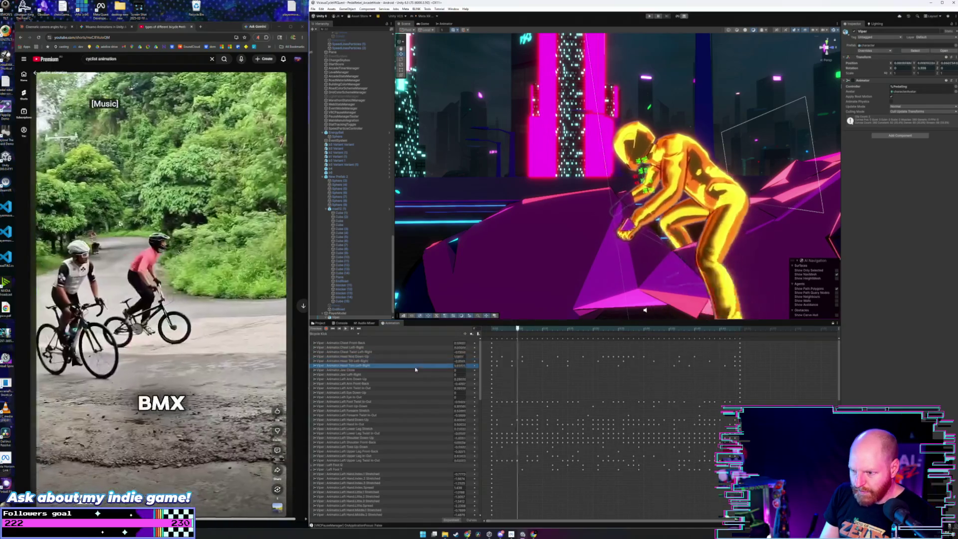
{"action": "left_click", "coordinate": [416, 370]}
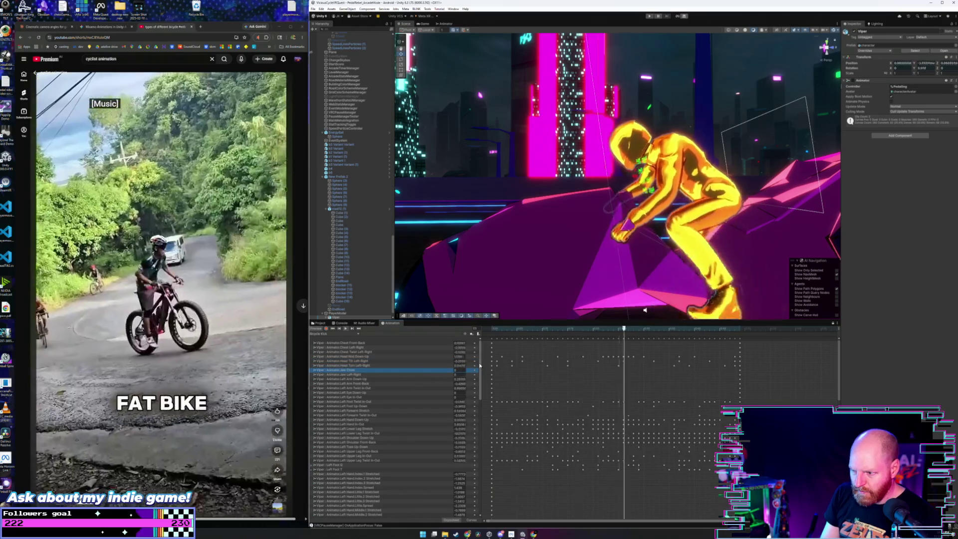
{"action": "scroll", "coordinate": [479, 366], "scroll_direction": "down", "scroll_amount": 3}
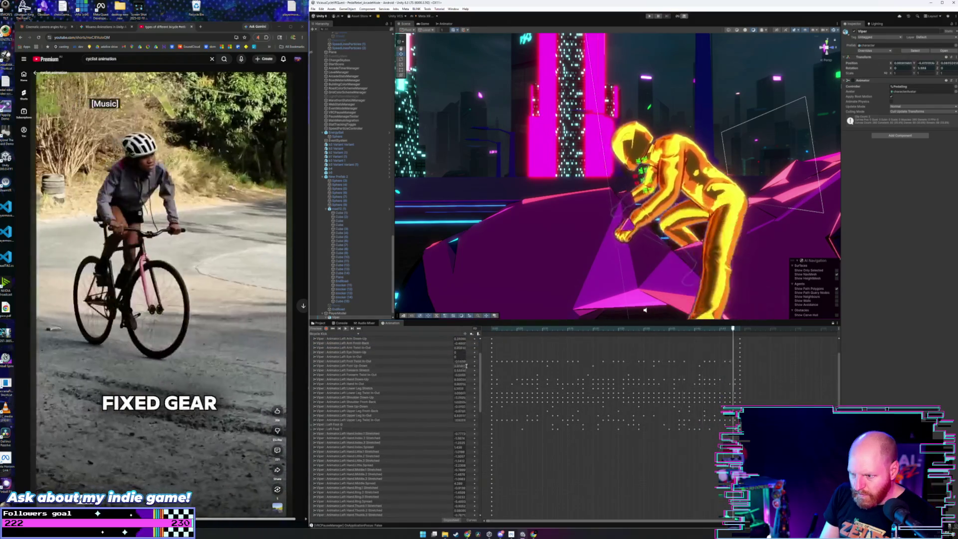
{"action": "scroll", "coordinate": [487, 483], "scroll_direction": "down", "scroll_amount": 15}
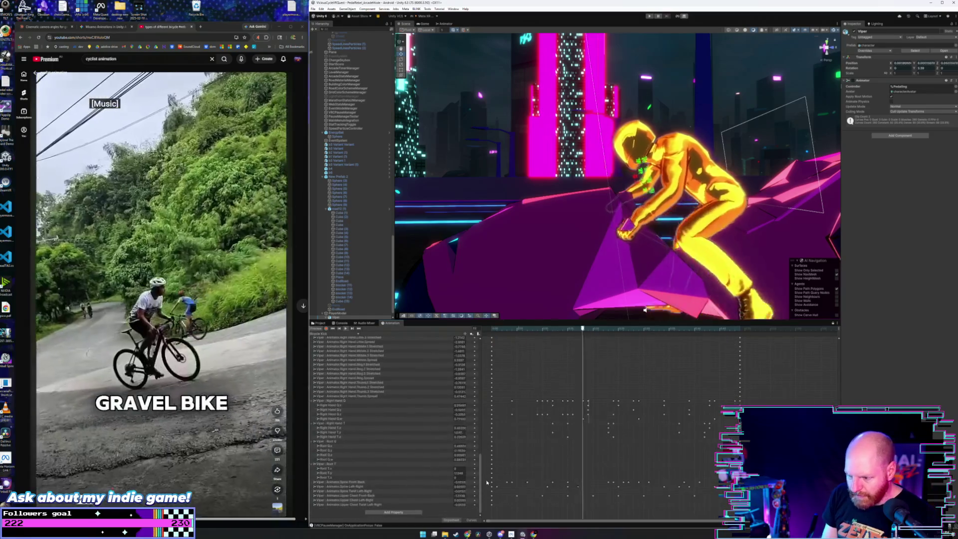
Delete the Spine Front-Back and chest keys across the cycle, then check the clip's start and end.
{"action": "left_click", "coordinate": [369, 482]}
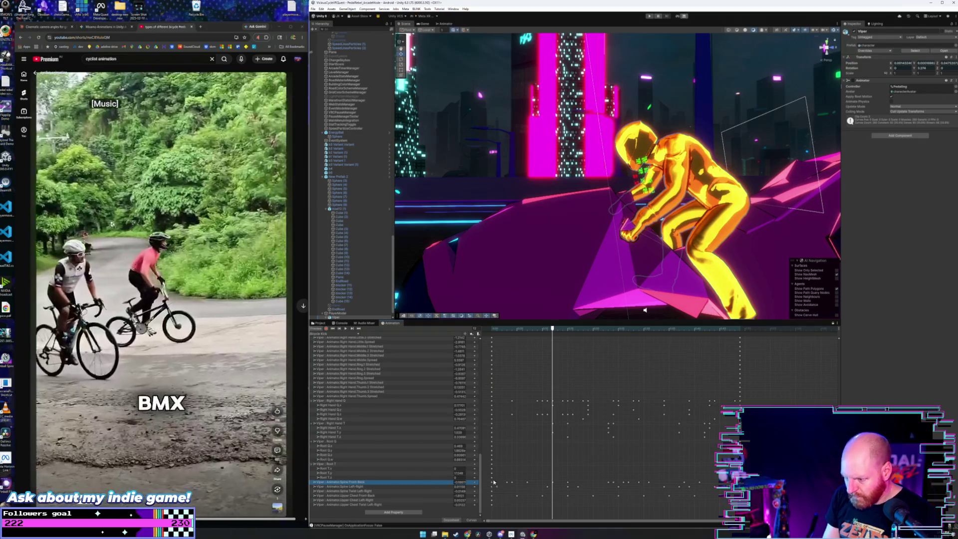
{"action": "mouse_move", "coordinate": [496, 475]}
{"action": "left_mouse_down"}
{"action": "mouse_move", "coordinate": [513, 491]}
{"action": "mouse_move", "coordinate": [736, 506]}
{"action": "left_mouse_up"}
{"action": "key", "text": "Delete"}
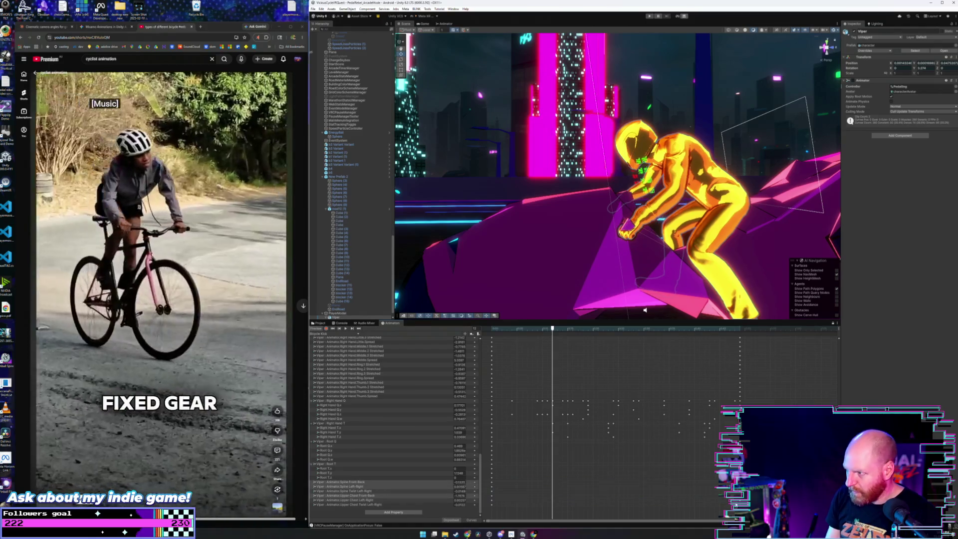
{"action": "left_click", "coordinate": [491, 330]}
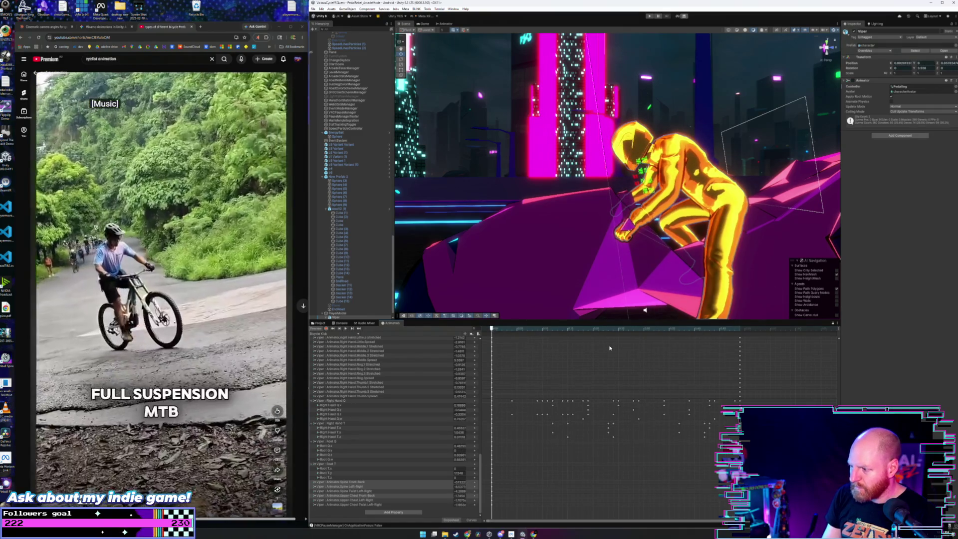
{"action": "left_click", "coordinate": [741, 330]}
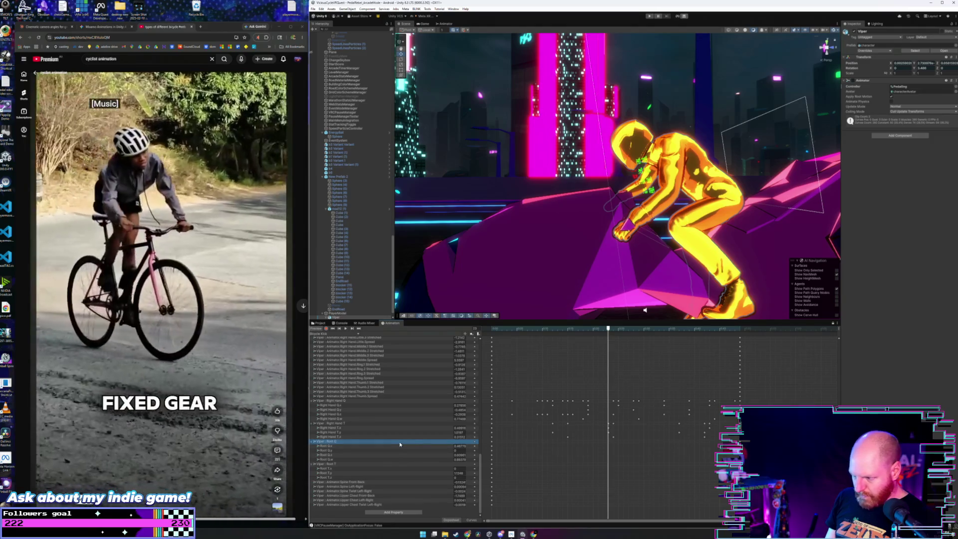
Look over the Root Q, Right Hand T and Q, Right Foot T and leg curves up to Upper Leg Front-Back.
{"action": "left_click", "coordinate": [436, 441]}
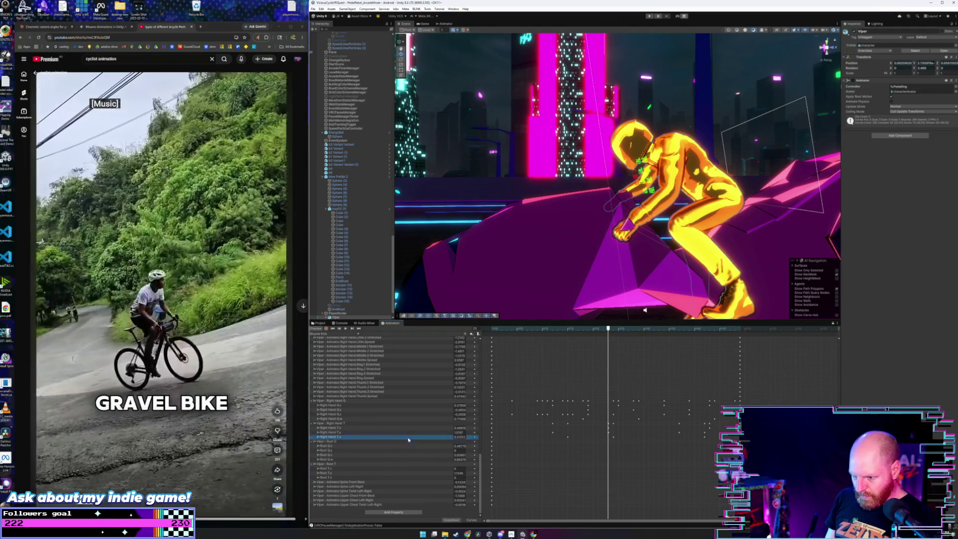
{"action": "left_click", "coordinate": [414, 425]}
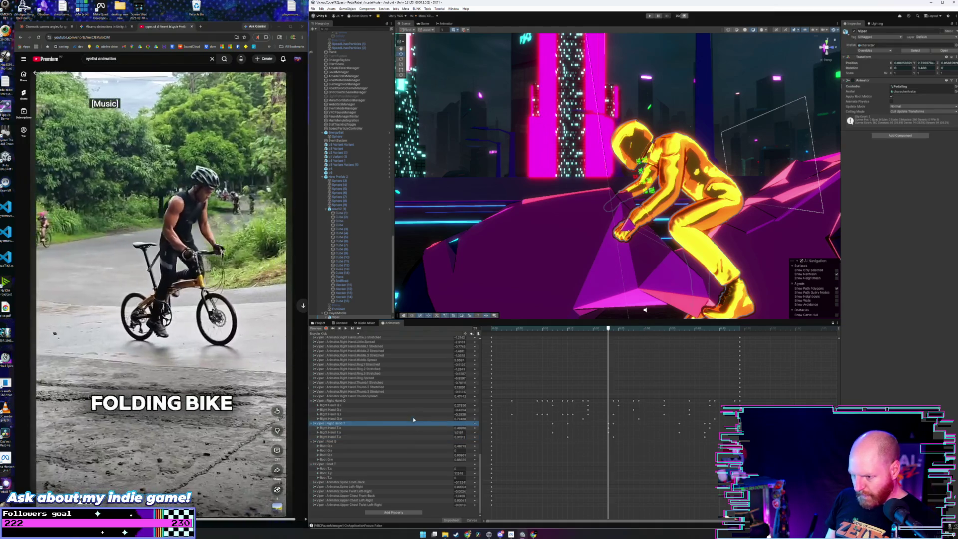
{"action": "left_click", "coordinate": [400, 401]}
{"action": "scroll", "coordinate": [417, 432], "scroll_direction": "up", "scroll_amount": 5}
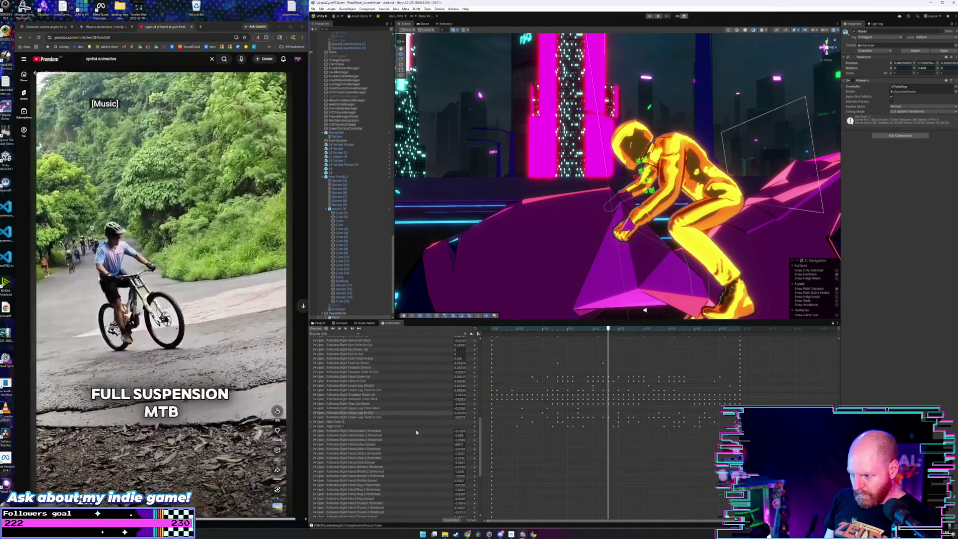
{"action": "left_click", "coordinate": [392, 427]}
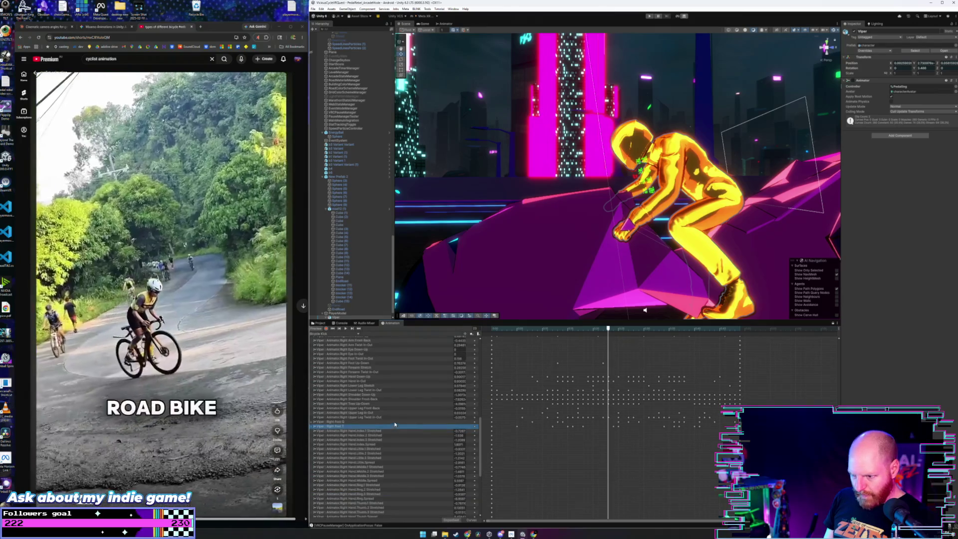
{"action": "left_click", "coordinate": [396, 422]}
{"action": "left_click", "coordinate": [398, 418]}
{"action": "left_click", "coordinate": [399, 413]}
{"action": "left_click", "coordinate": [402, 408]}
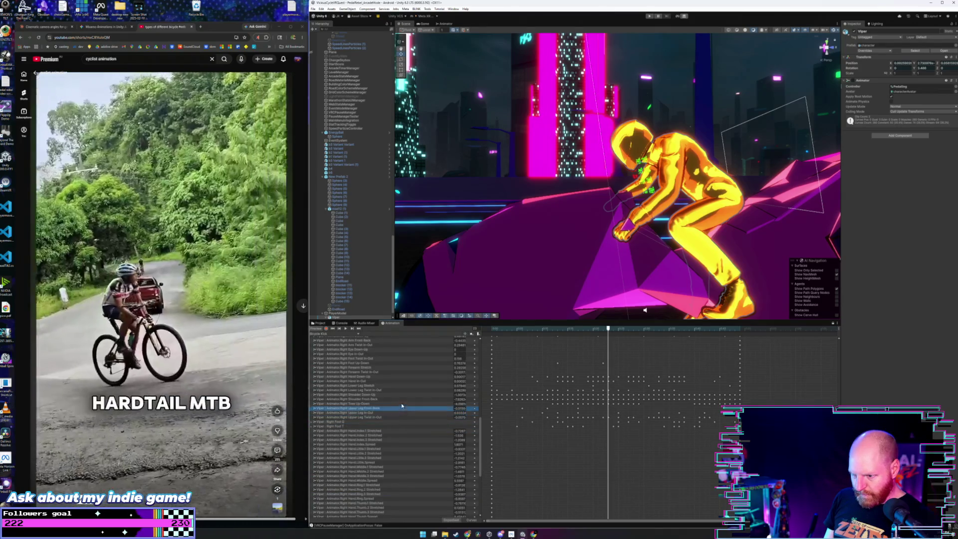
Select the Right Shoulder Down-Up and Front-Back rows.
{"action": "left_click", "coordinate": [402, 404]}
{"action": "left_click", "coordinate": [403, 400]}
{"action": "left_click", "coordinate": [404, 395]}
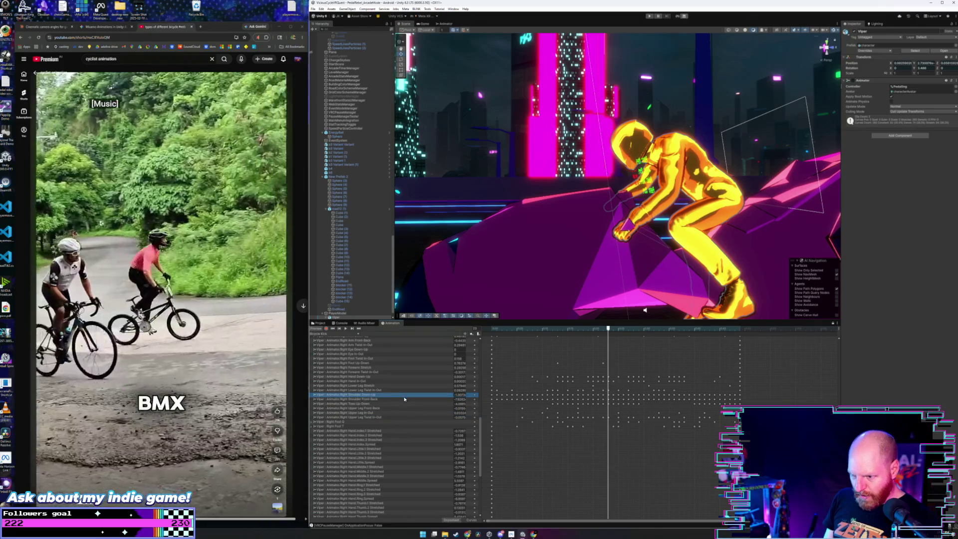
{"action": "left_click", "coordinate": [404, 399], "text": "shift"}
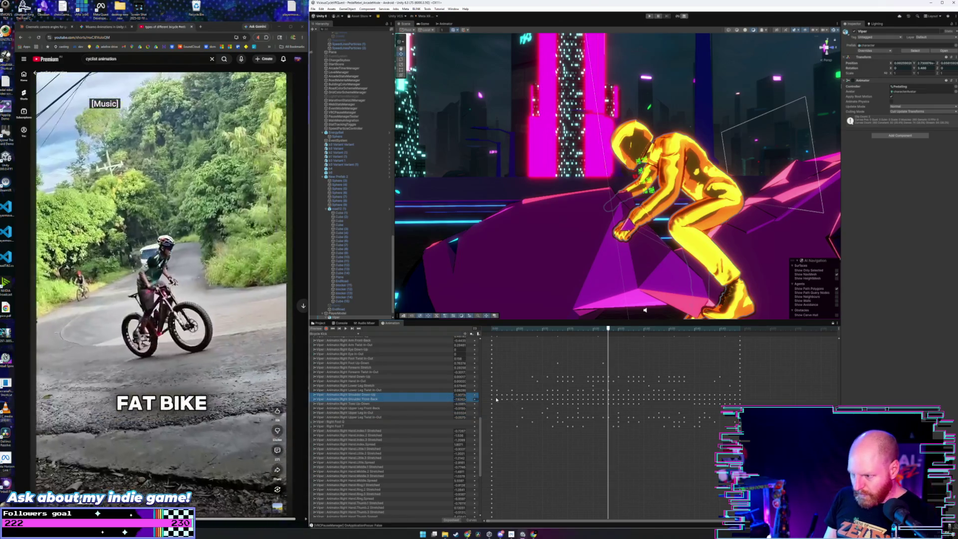
{"action": "left_click", "coordinate": [498, 400]}
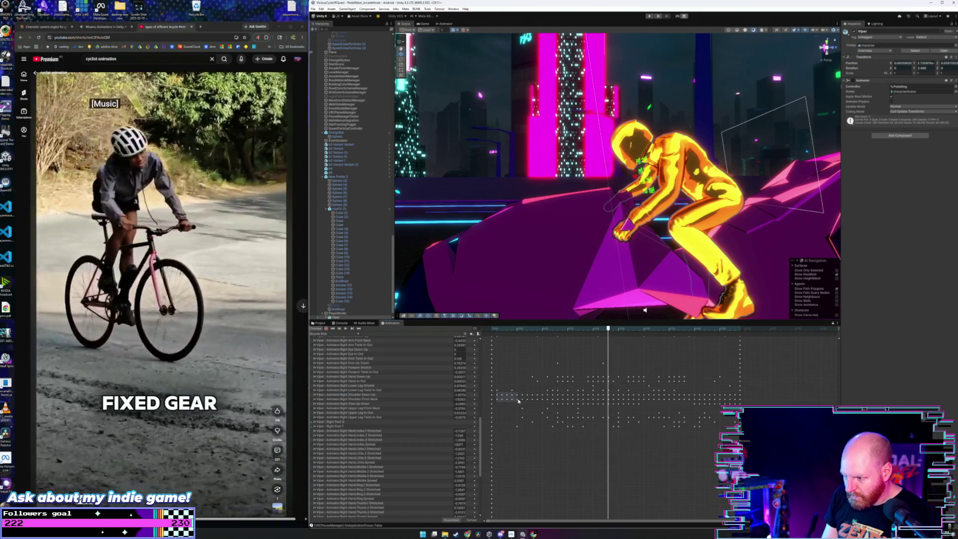
Delete their later keyframes, play the preview and return to the first frame.
{"action": "left_click_drag", "start_coordinate": [518, 400], "coordinate": [736, 399]}
{"action": "key", "text": "Delete"}
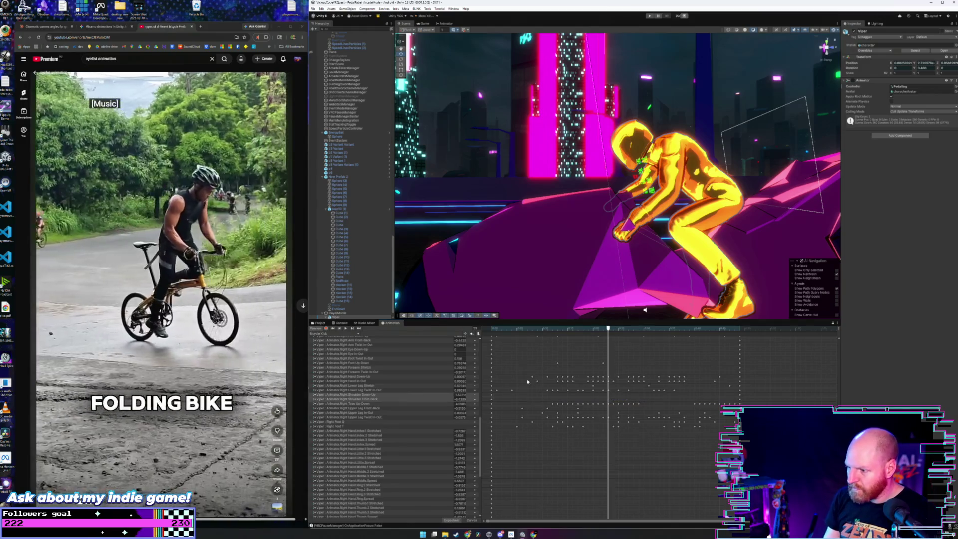
{"action": "key", "text": "space"}
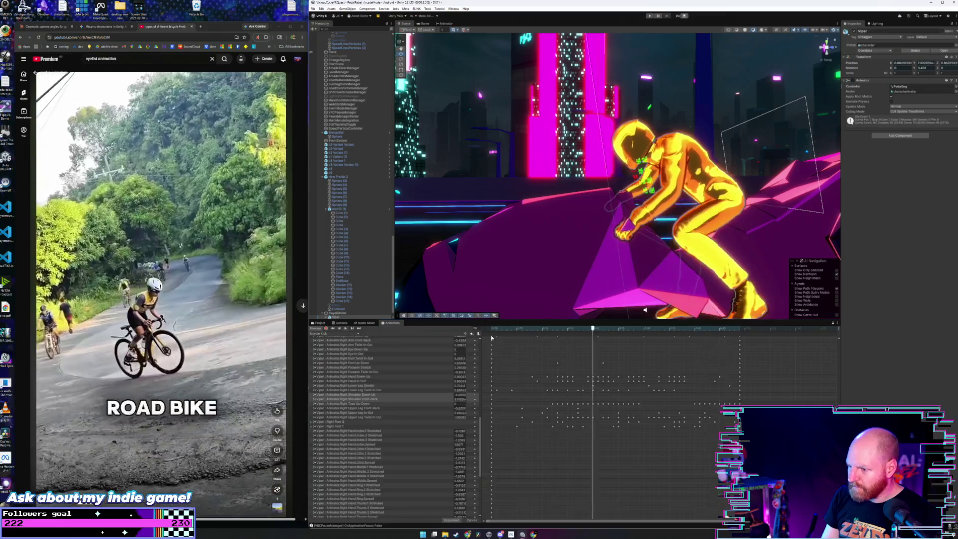
{"action": "left_click", "coordinate": [493, 329]}
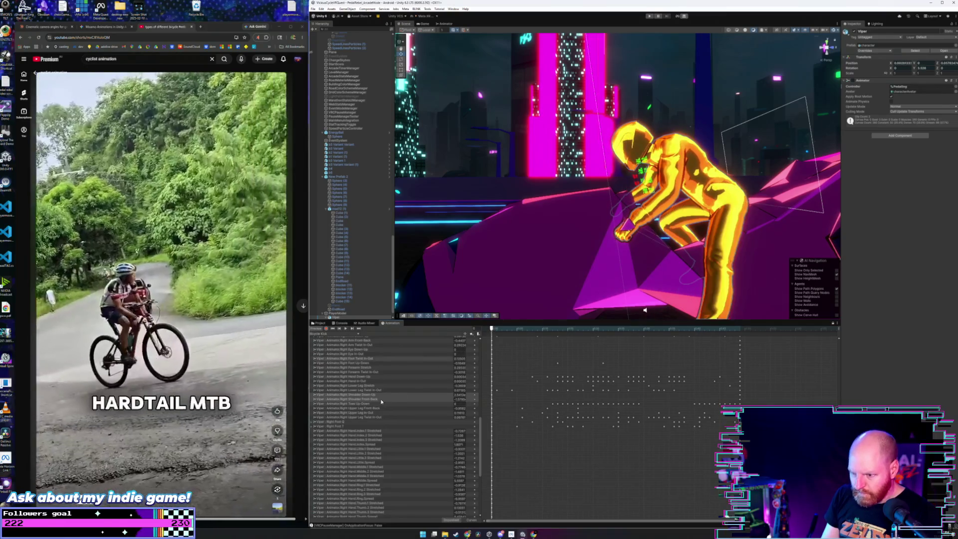
{"action": "scroll", "coordinate": [380, 399], "scroll_direction": "up", "scroll_amount": 5}
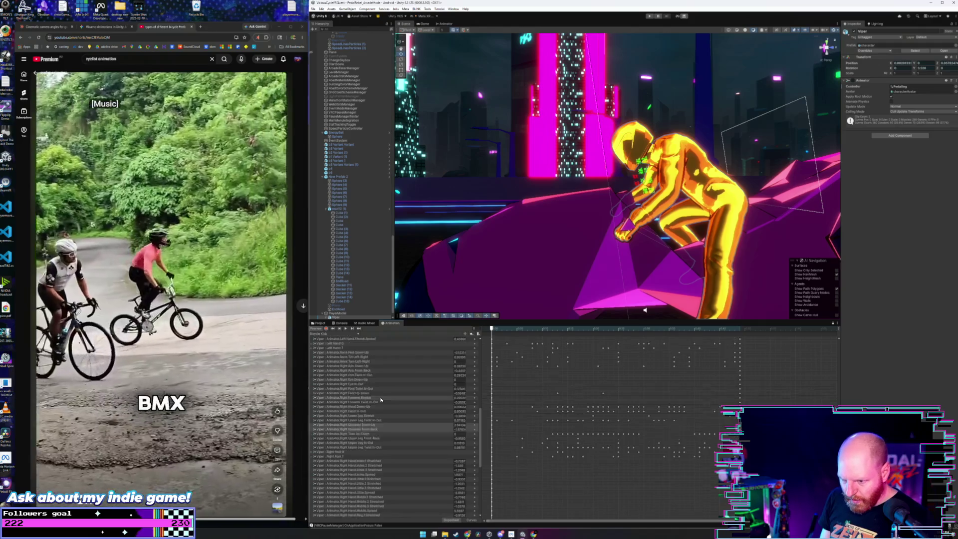
Box-select the keys on the Left Shoulder Down-Up and Front-Back rows, then play the pedaling preview.
{"action": "scroll", "coordinate": [381, 399], "scroll_direction": "up", "scroll_amount": 5}
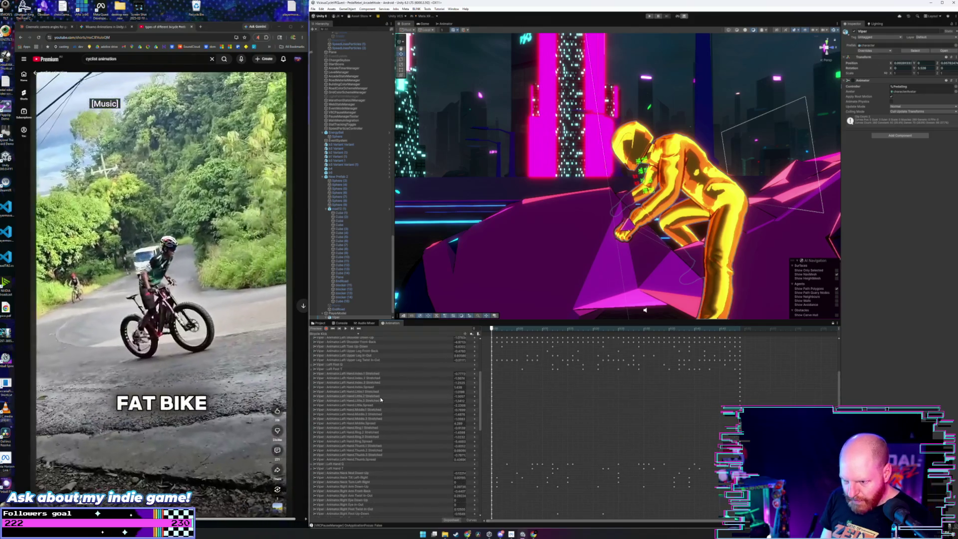
{"action": "scroll", "coordinate": [381, 400], "scroll_direction": "up", "scroll_amount": 7}
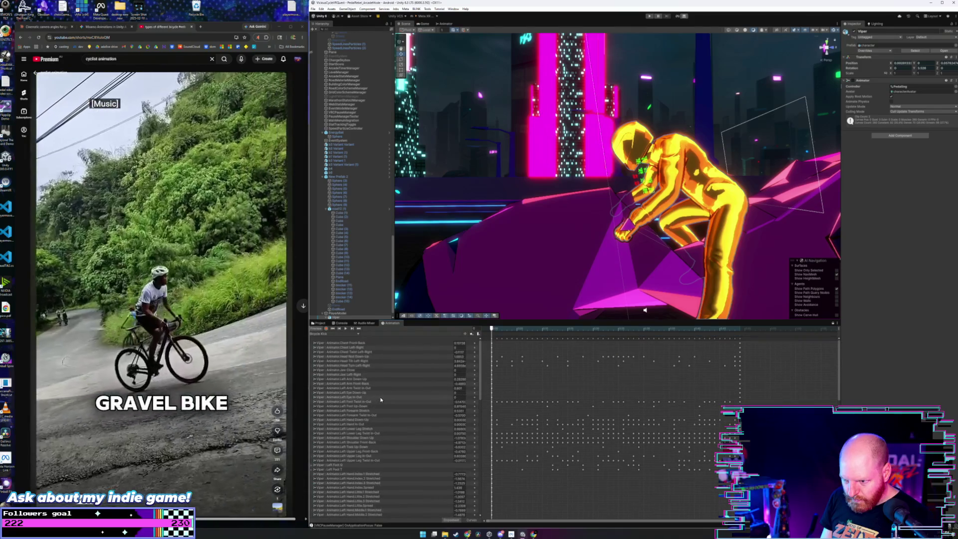
{"action": "left_click", "coordinate": [368, 438]}
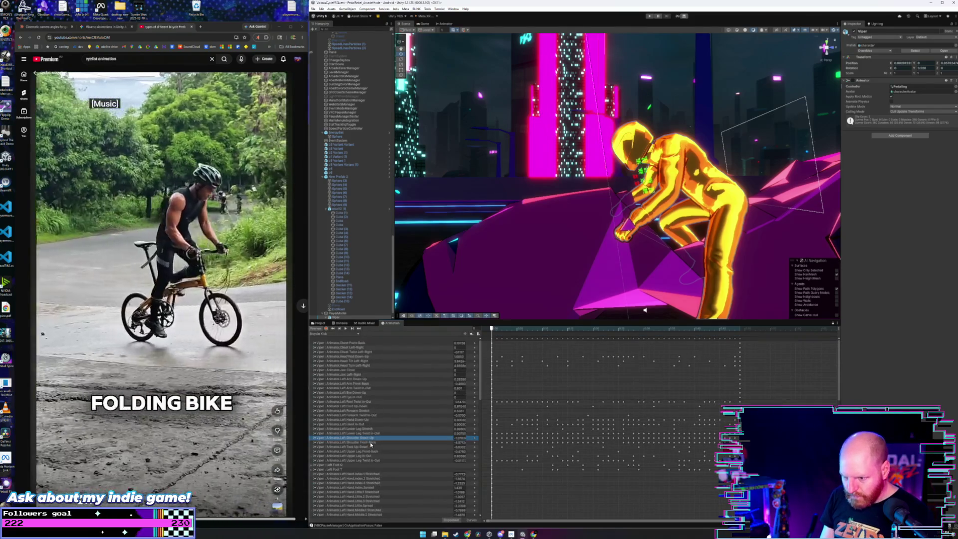
{"action": "left_click", "coordinate": [371, 443], "text": "shift"}
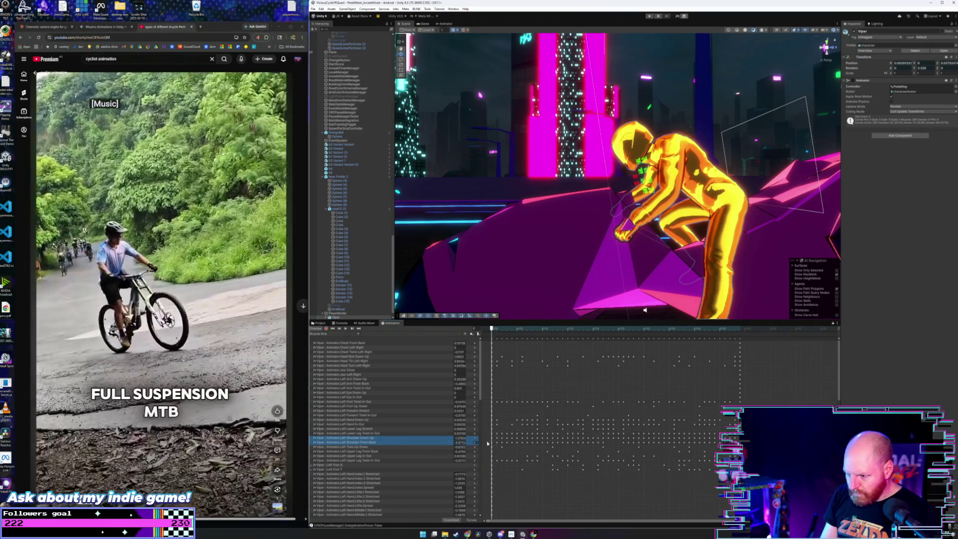
{"action": "left_click", "coordinate": [496, 440]}
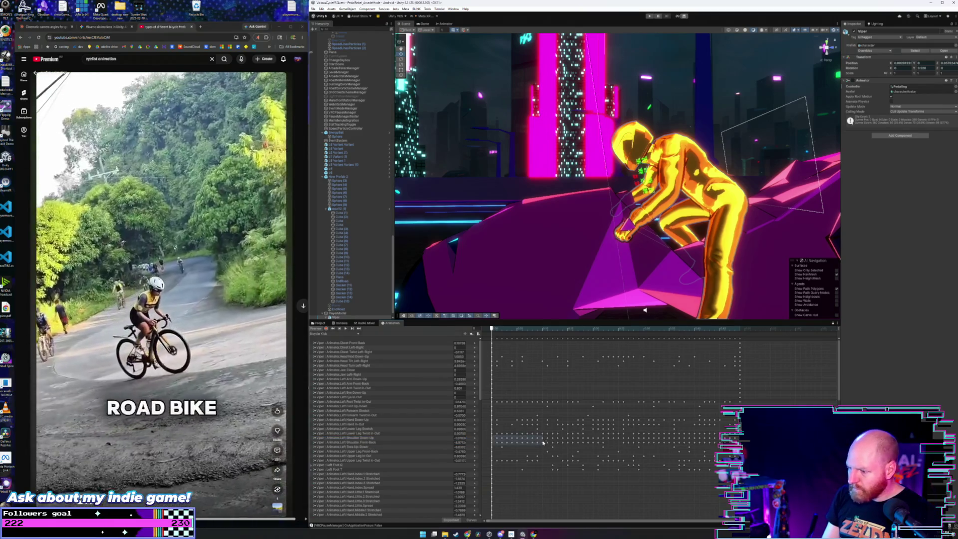
{"action": "left_click_drag", "start_coordinate": [543, 443], "coordinate": [731, 441]}
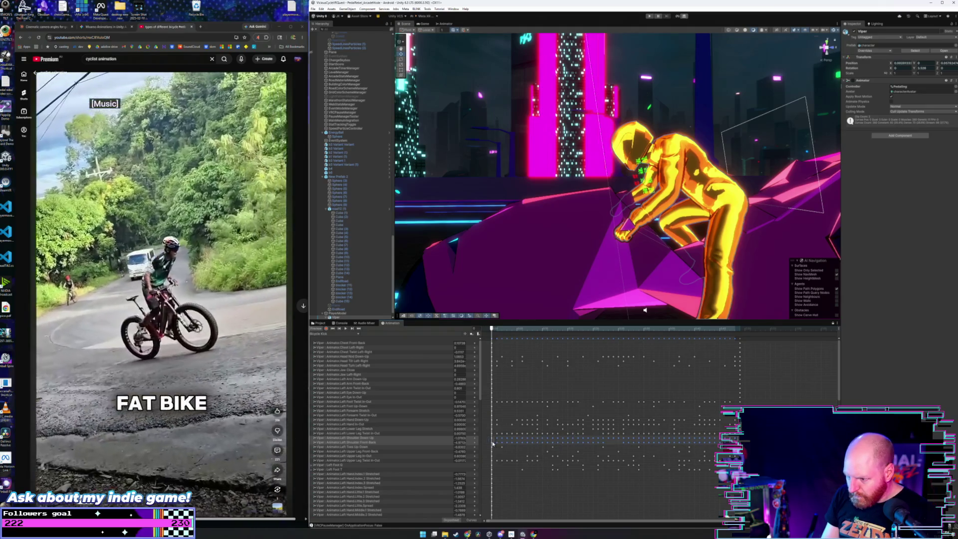
{"action": "left_click", "coordinate": [532, 448]}
{"action": "key", "text": "space"}
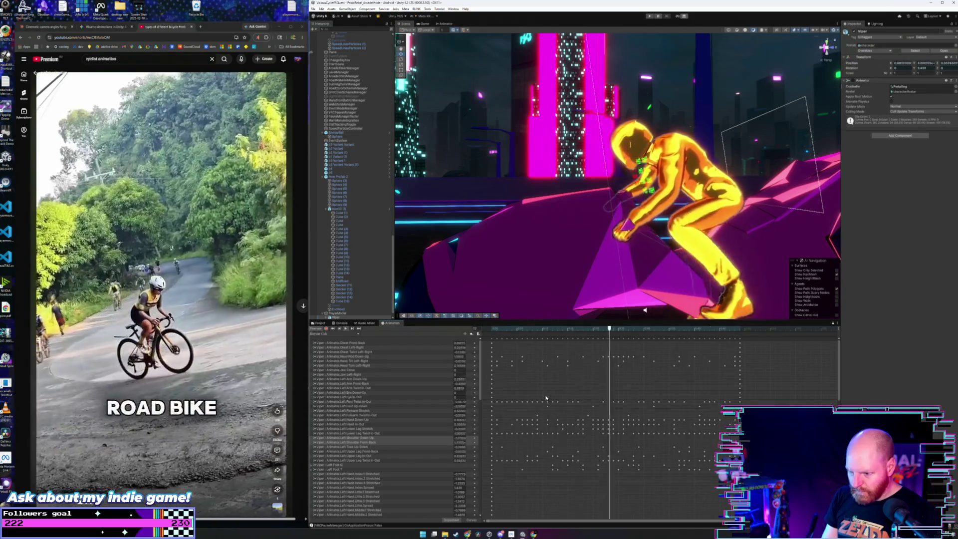
{"action": "scroll", "coordinate": [546, 398], "scroll_direction": "down", "scroll_amount": 2}
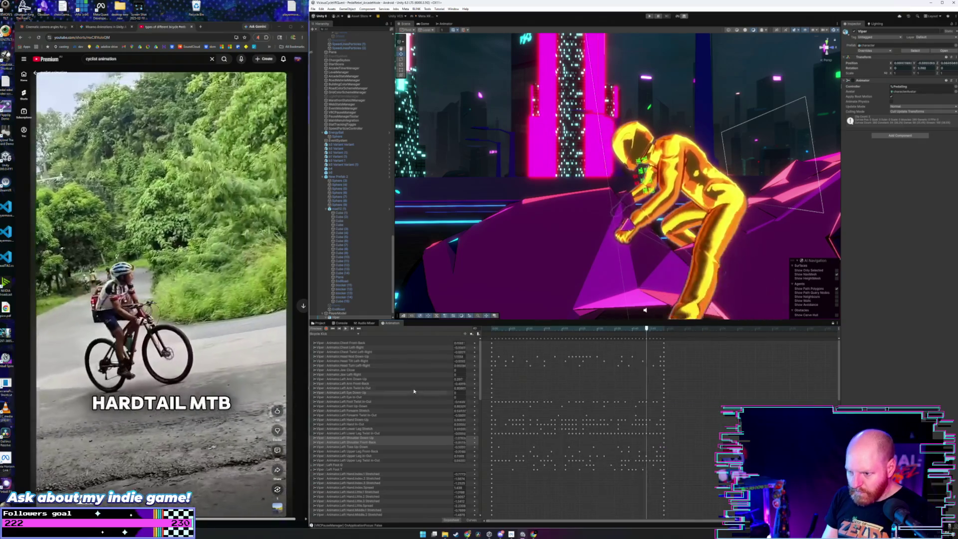
{"action": "scroll", "coordinate": [426, 382], "scroll_direction": "down", "scroll_amount": 3}
{"action": "scroll", "coordinate": [425, 382], "scroll_direction": "up", "scroll_amount": 3}
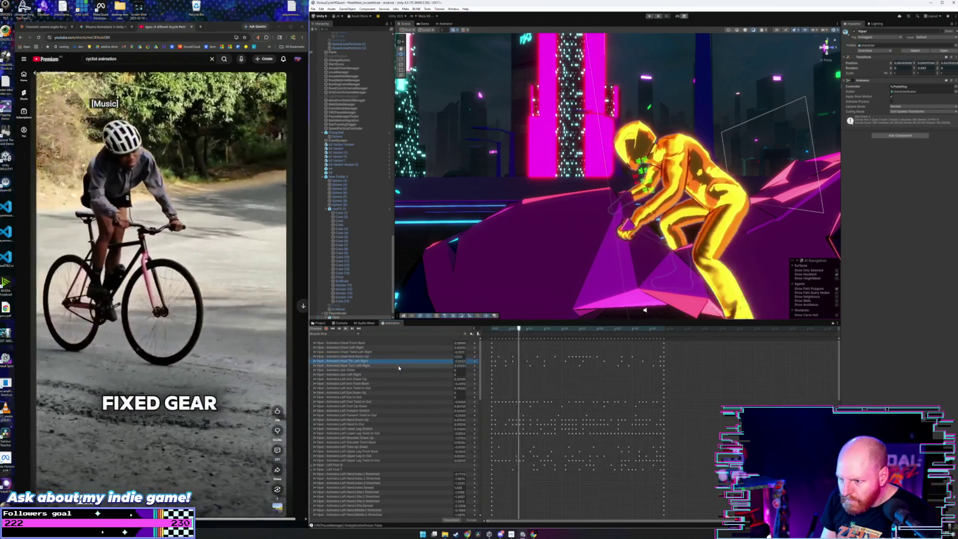
{"action": "left_click", "coordinate": [398, 367]}
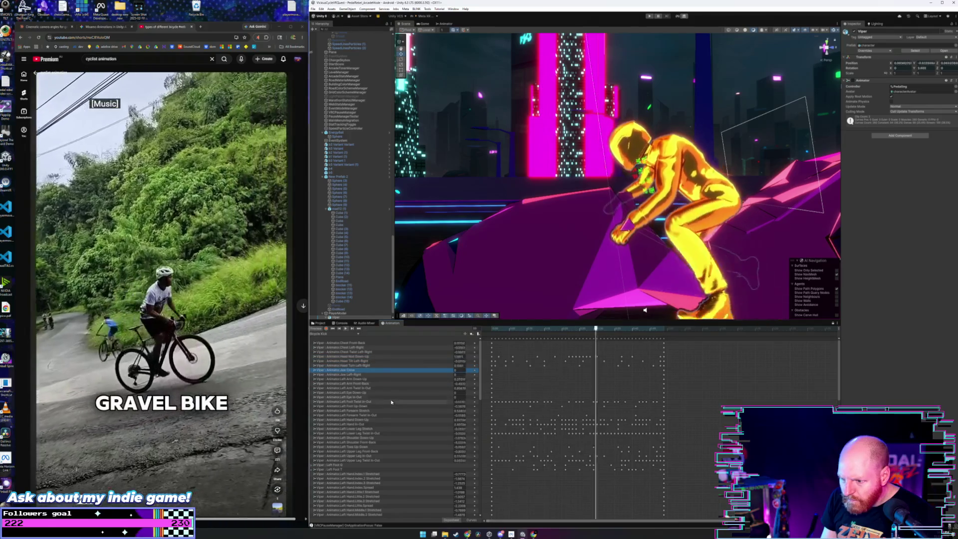
{"action": "left_click", "coordinate": [391, 402]}
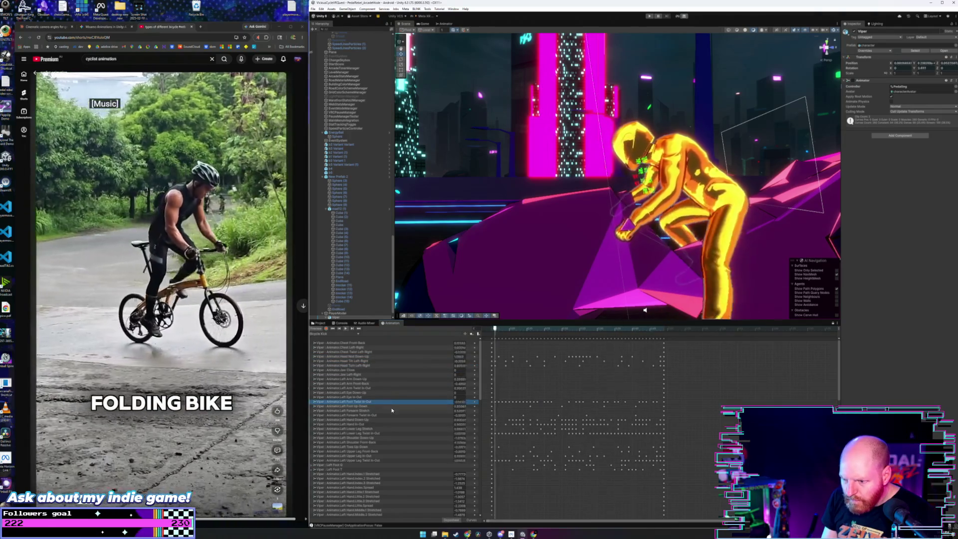
{"action": "scroll", "coordinate": [392, 412], "scroll_direction": "down", "scroll_amount": 3}
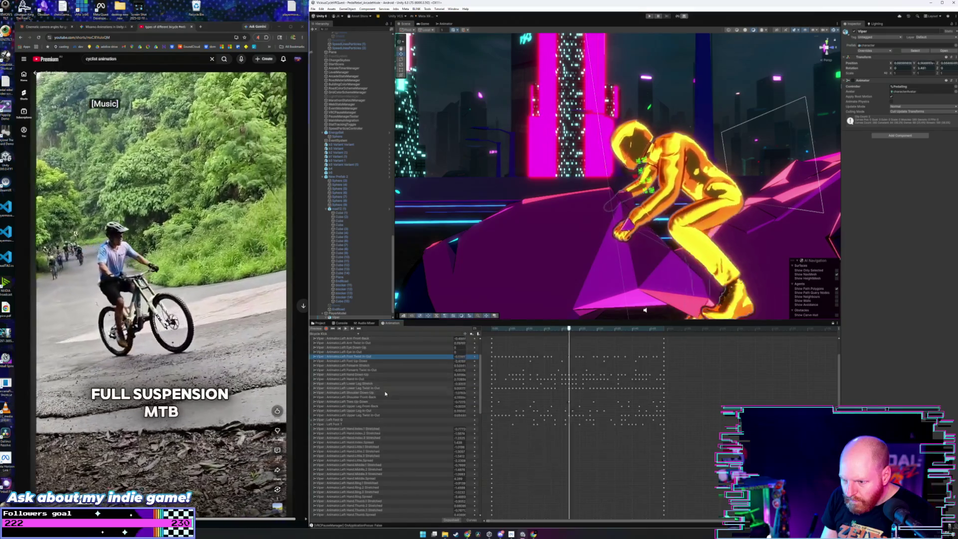
{"action": "left_click", "coordinate": [385, 396]}
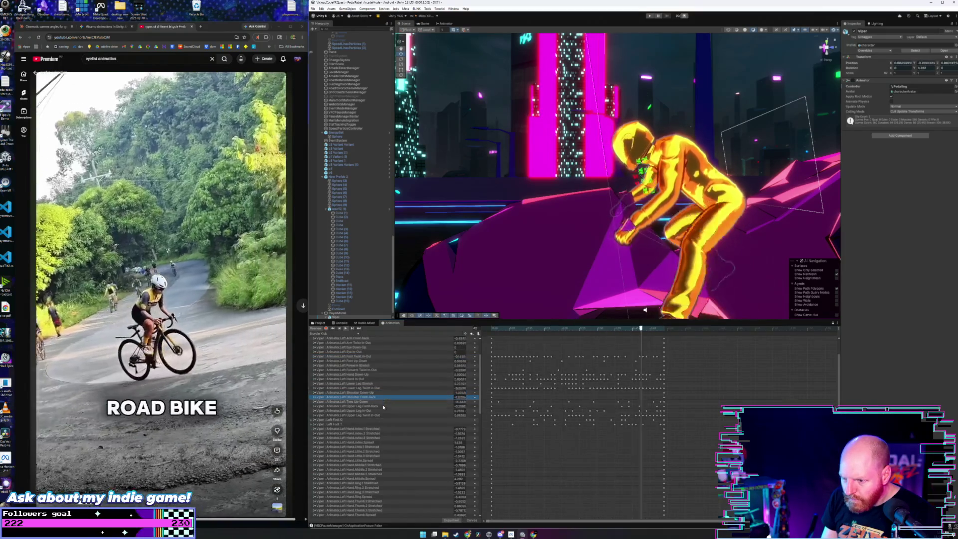
{"action": "scroll", "coordinate": [385, 398], "scroll_direction": "down", "scroll_amount": 3}
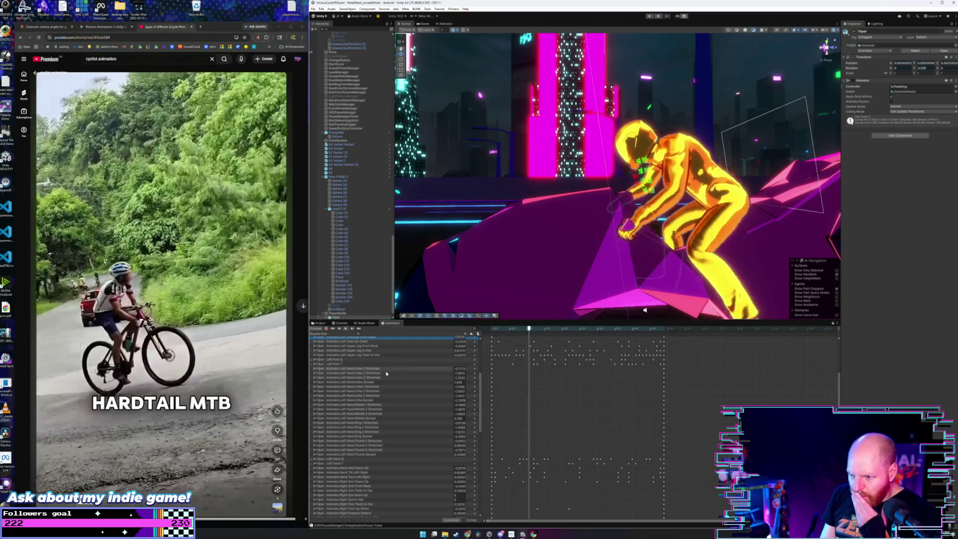
{"action": "scroll", "coordinate": [388, 372], "scroll_direction": "down", "scroll_amount": 8}
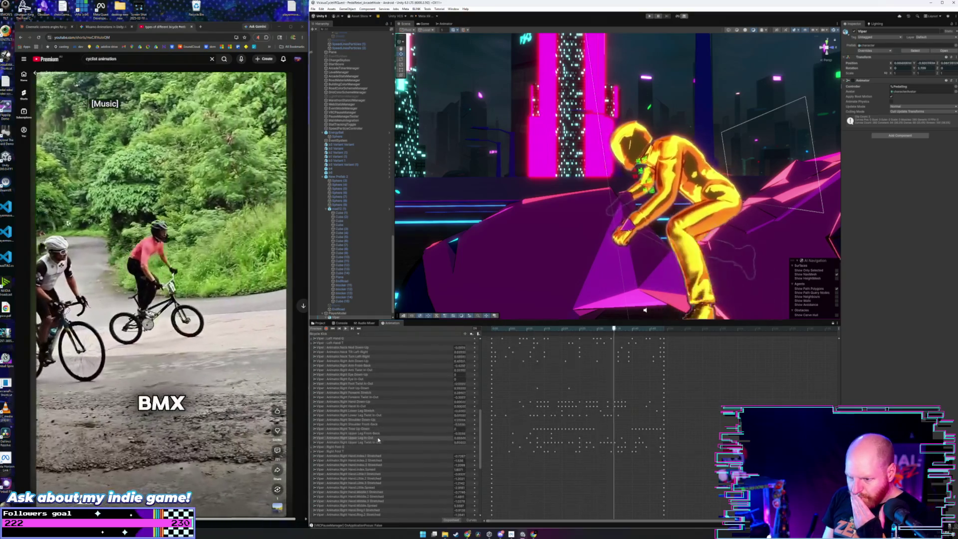
{"action": "scroll", "coordinate": [378, 439], "scroll_direction": "down", "scroll_amount": 5}
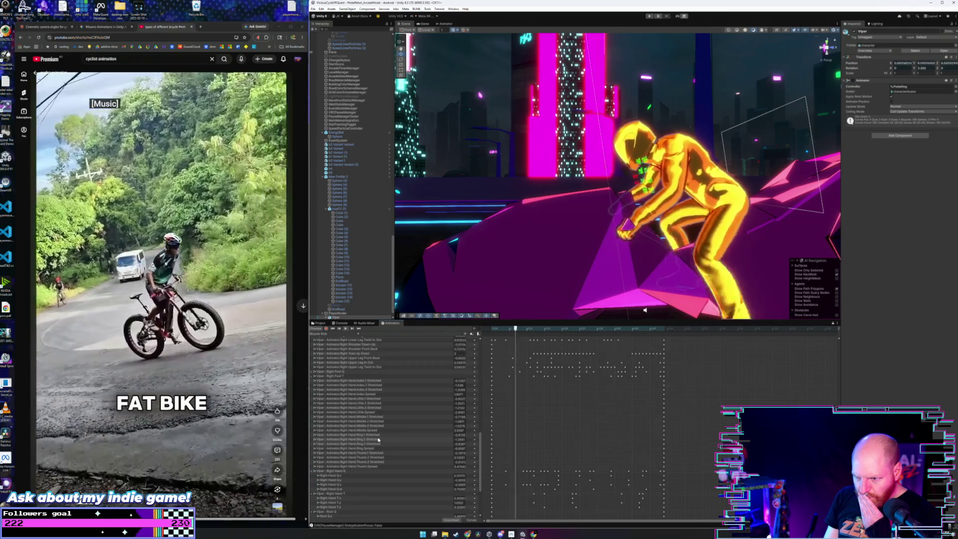
{"action": "scroll", "coordinate": [379, 439], "scroll_direction": "down", "scroll_amount": 3}
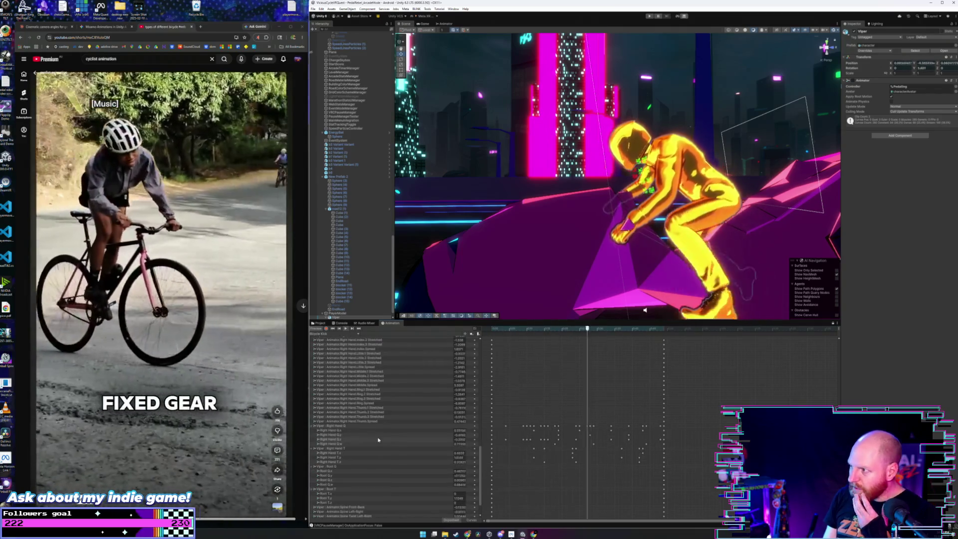
{"action": "scroll", "coordinate": [377, 440], "scroll_direction": "down", "scroll_amount": 2}
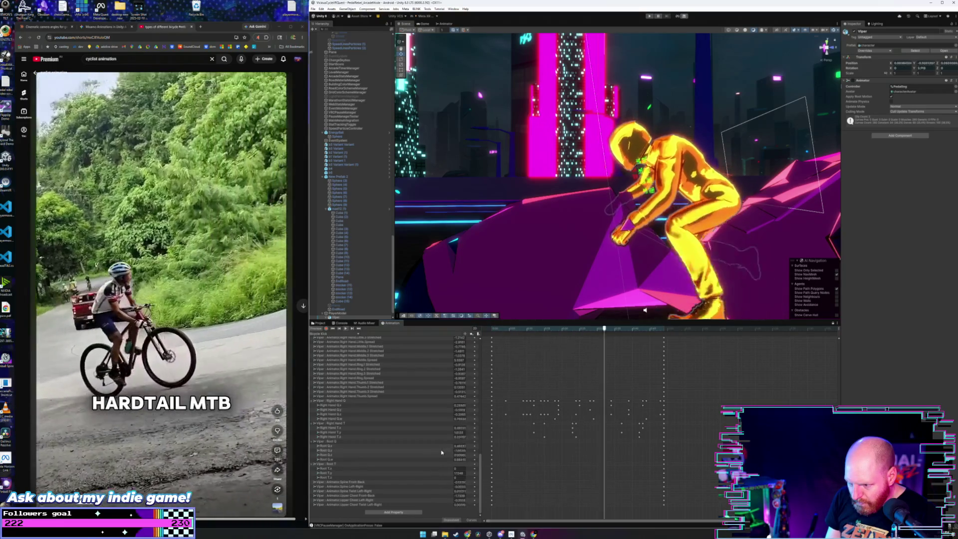
Select the Root Q.y track, compare its first and last frames, and show it in Curves view.
{"action": "left_click", "coordinate": [442, 451]}
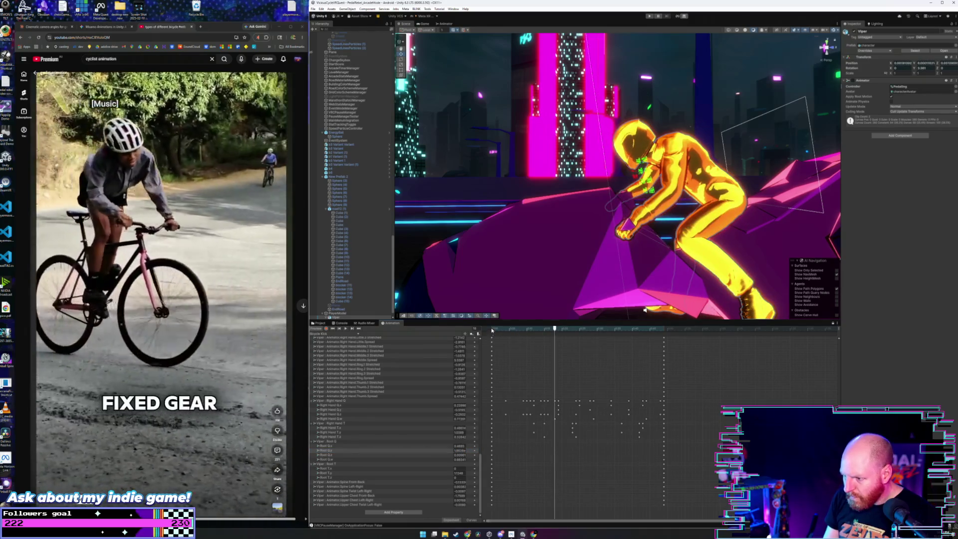
{"action": "left_click", "coordinate": [492, 330]}
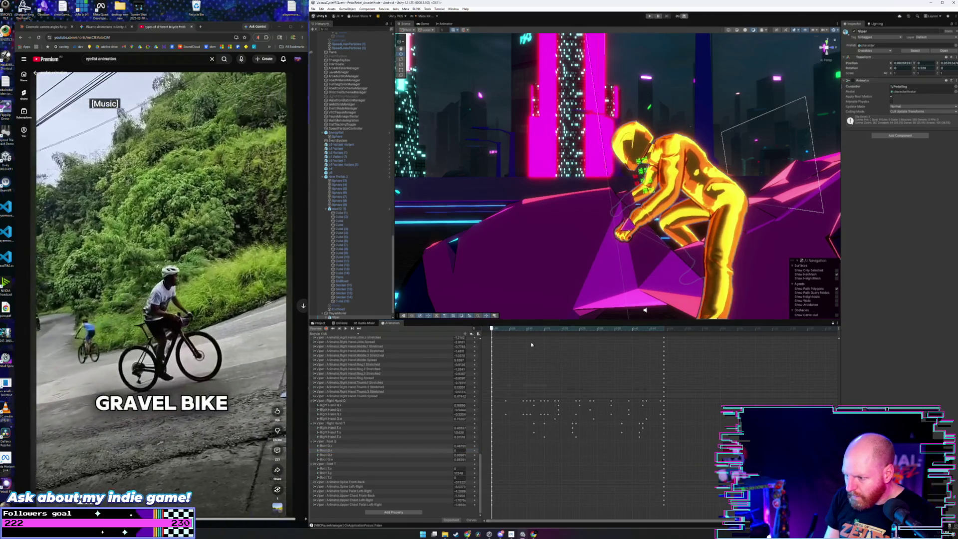
{"action": "left_click", "coordinate": [664, 330]}
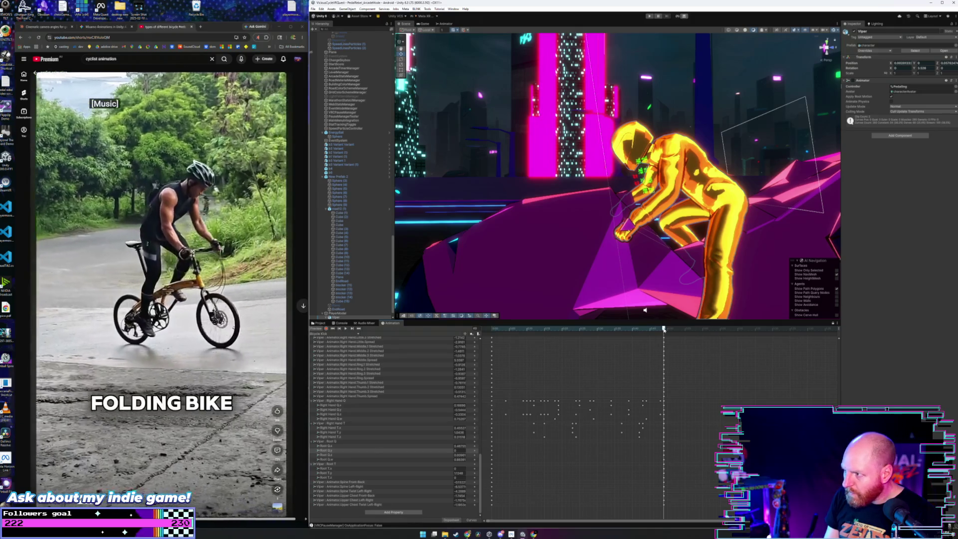
{"action": "left_click", "coordinate": [492, 330]}
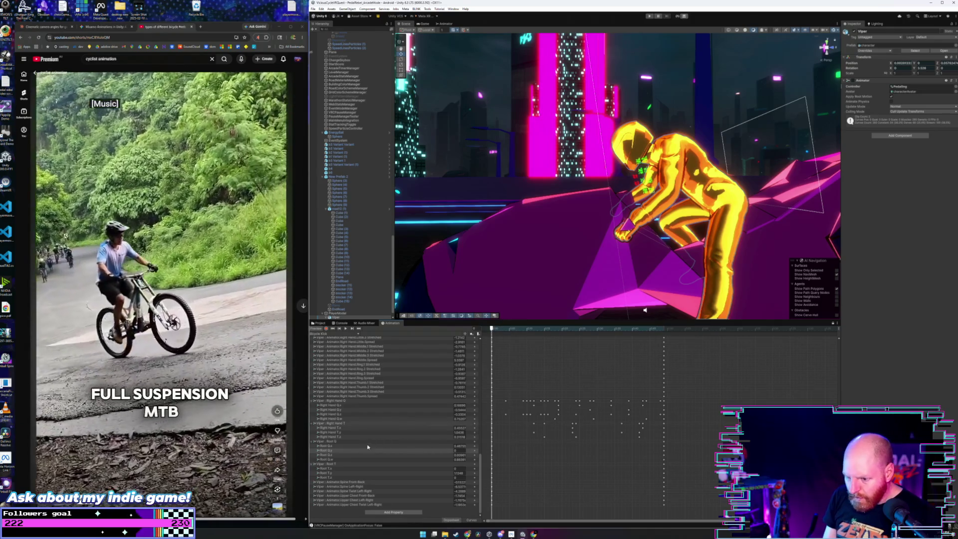
{"action": "left_click", "coordinate": [356, 451]}
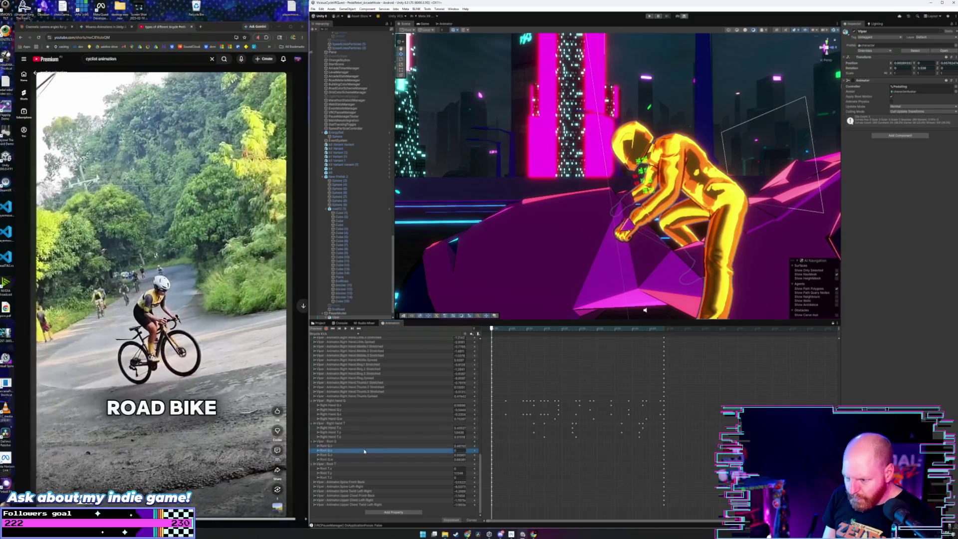
{"action": "left_click", "coordinate": [470, 521]}
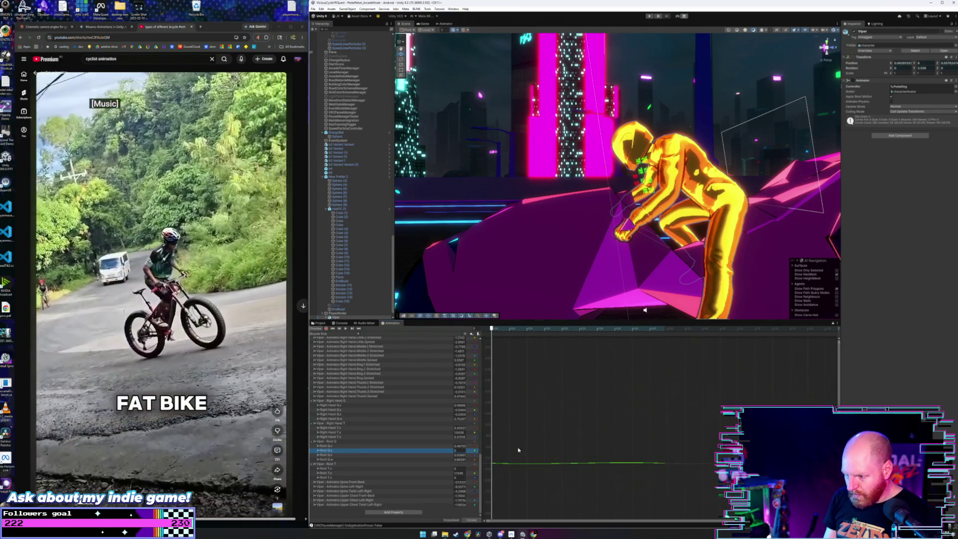
Frame and zoom the Root Q.y curve, then switch the clip back to Dopesheet view.
{"action": "key", "text": "f"}
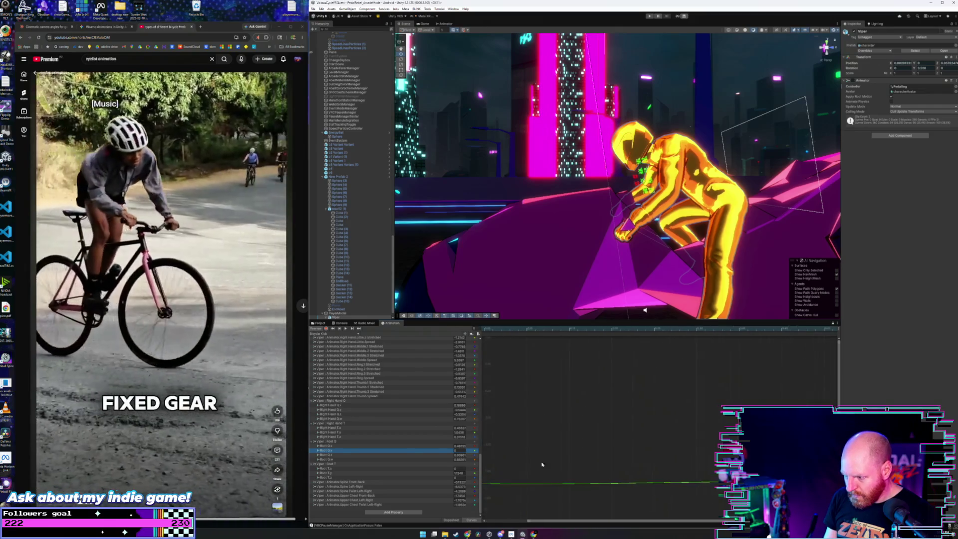
{"action": "key", "text": "f"}
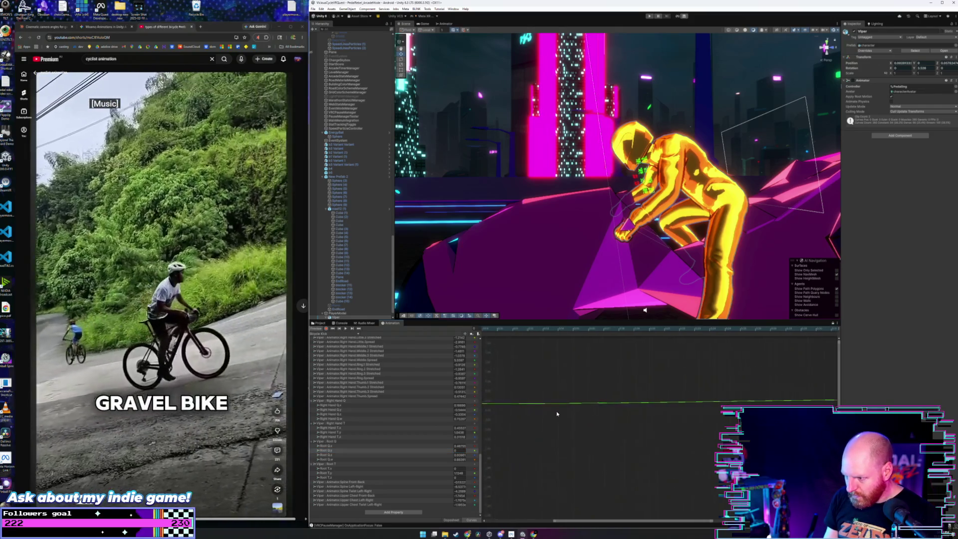
{"action": "scroll", "coordinate": [558, 414], "scroll_direction": "up", "scroll_amount": 5}
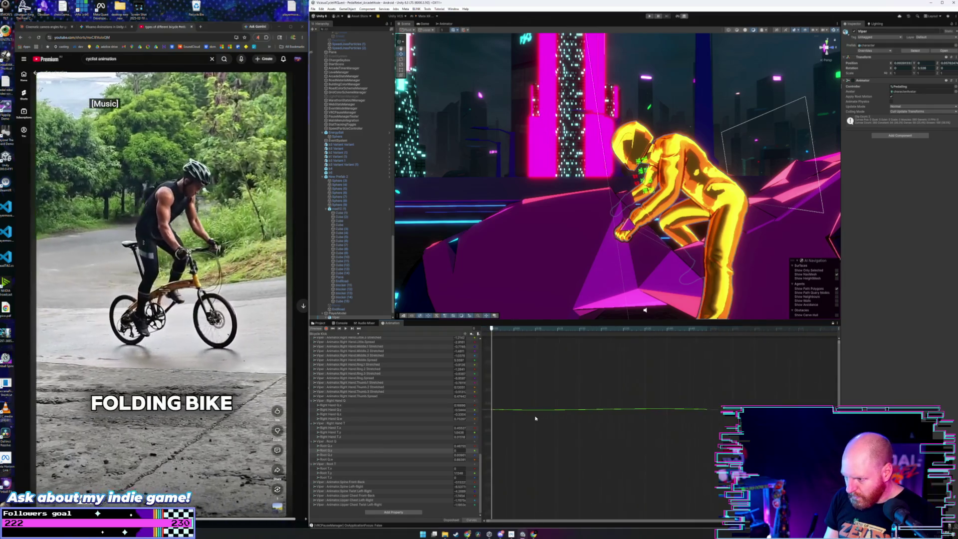
{"action": "scroll", "coordinate": [536, 419], "scroll_direction": "up", "scroll_amount": 5}
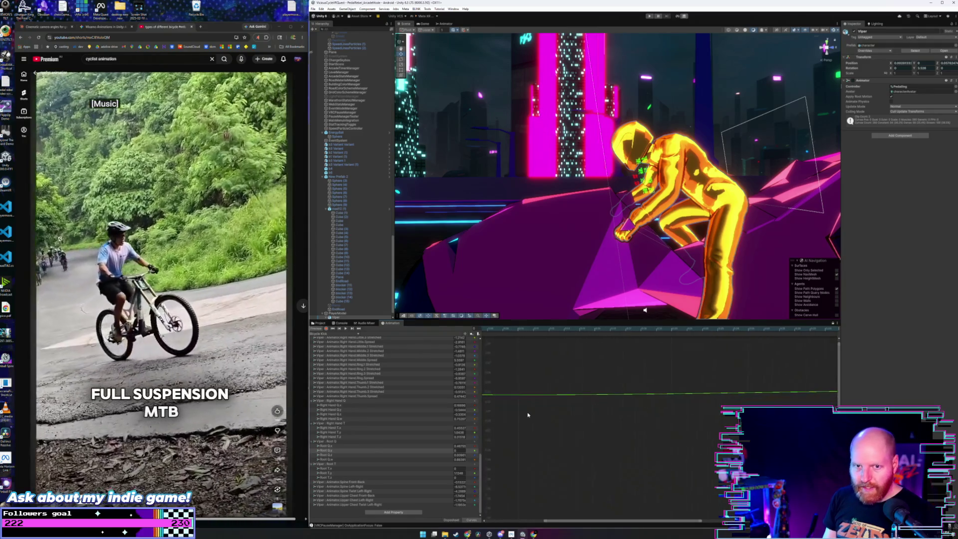
{"action": "scroll", "coordinate": [529, 412], "scroll_direction": "up", "scroll_amount": 5}
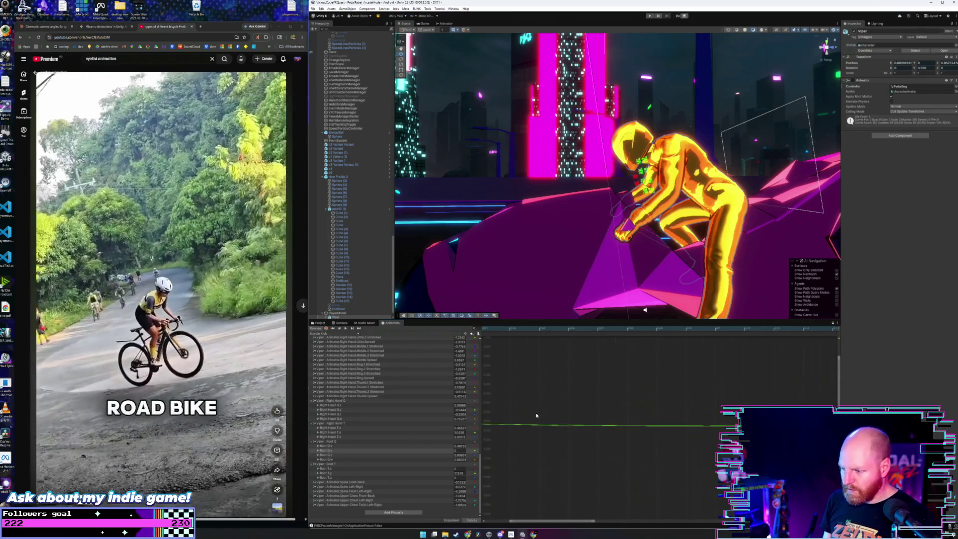
{"action": "scroll", "coordinate": [554, 405], "scroll_direction": "down", "scroll_amount": 2}
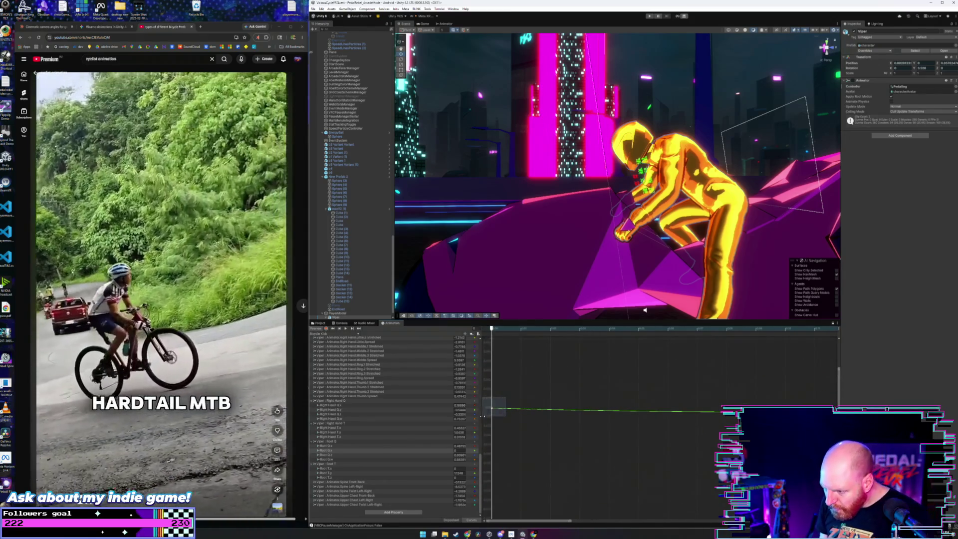
{"action": "left_click", "coordinate": [451, 520]}
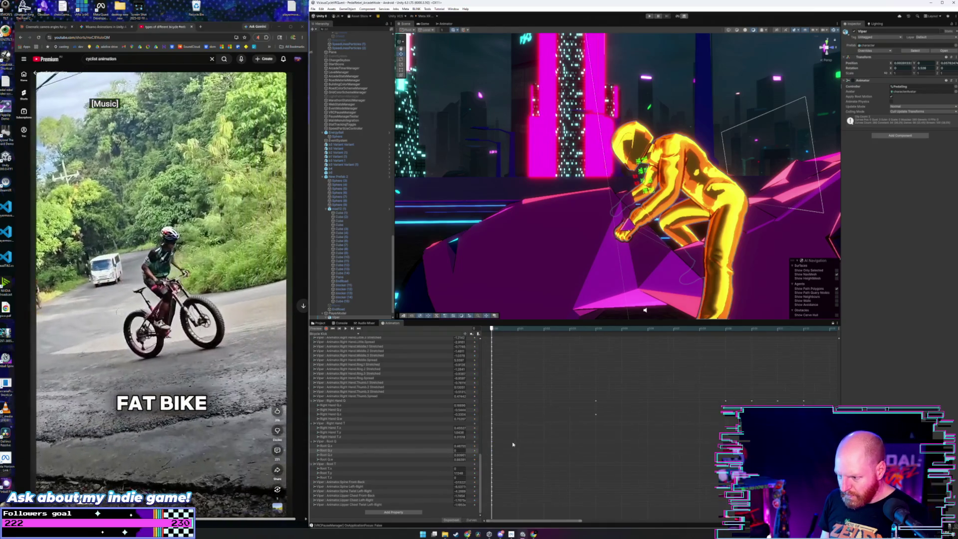
Compare the rider's first and last frame poses, then play the pedalling preview.
{"action": "scroll", "coordinate": [510, 449], "scroll_direction": "up", "scroll_amount": 2}
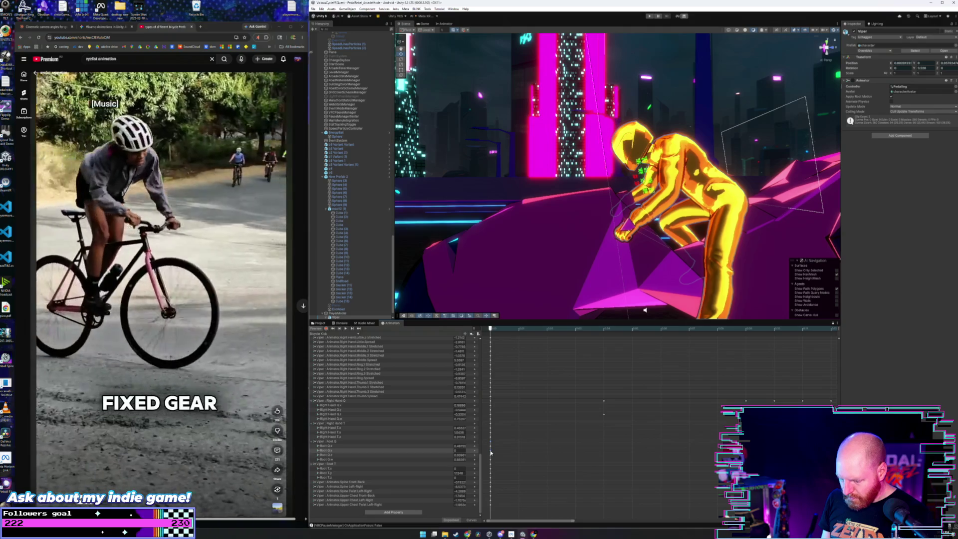
{"action": "scroll", "coordinate": [503, 450], "scroll_direction": "down", "scroll_amount": 3}
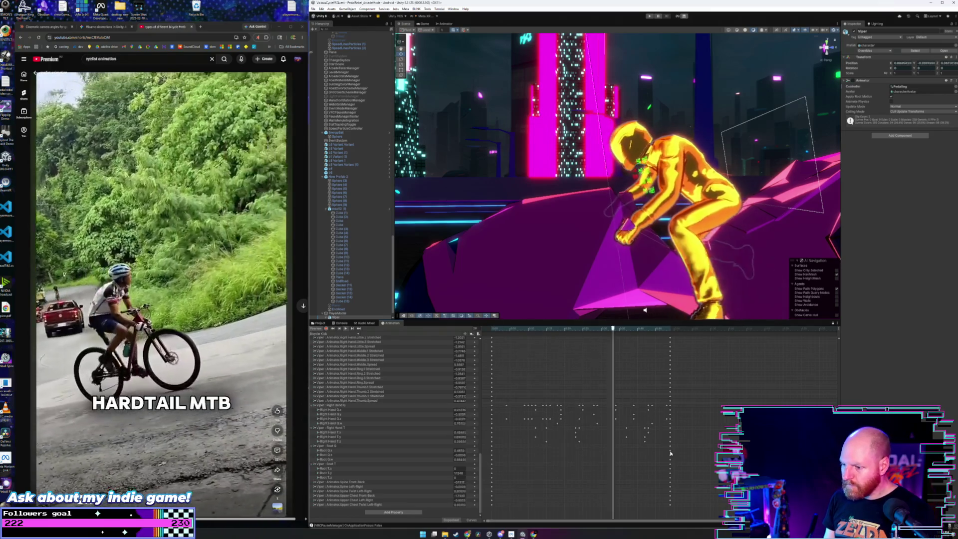
{"action": "scroll", "coordinate": [628, 449], "scroll_direction": "down", "scroll_amount": 2}
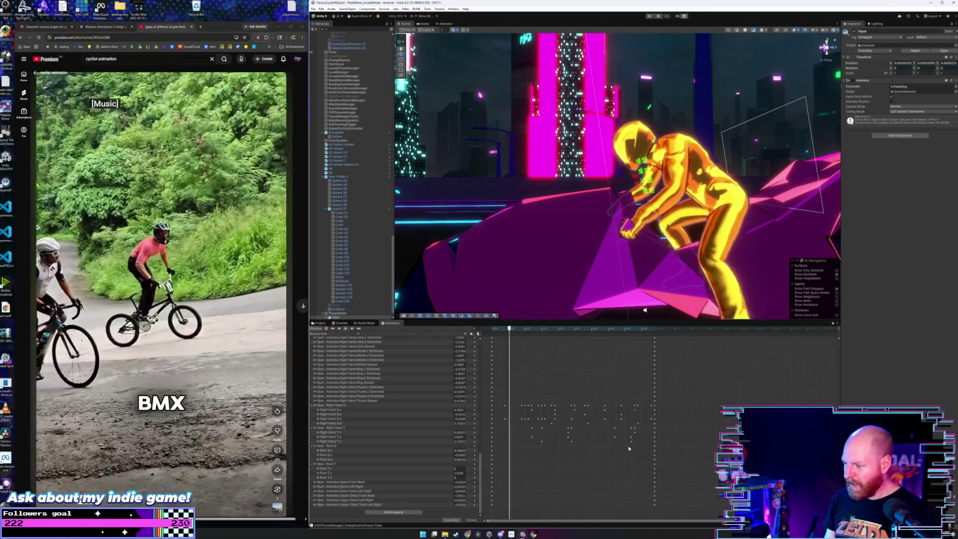
{"action": "scroll", "coordinate": [629, 449], "scroll_direction": "up", "scroll_amount": 2}
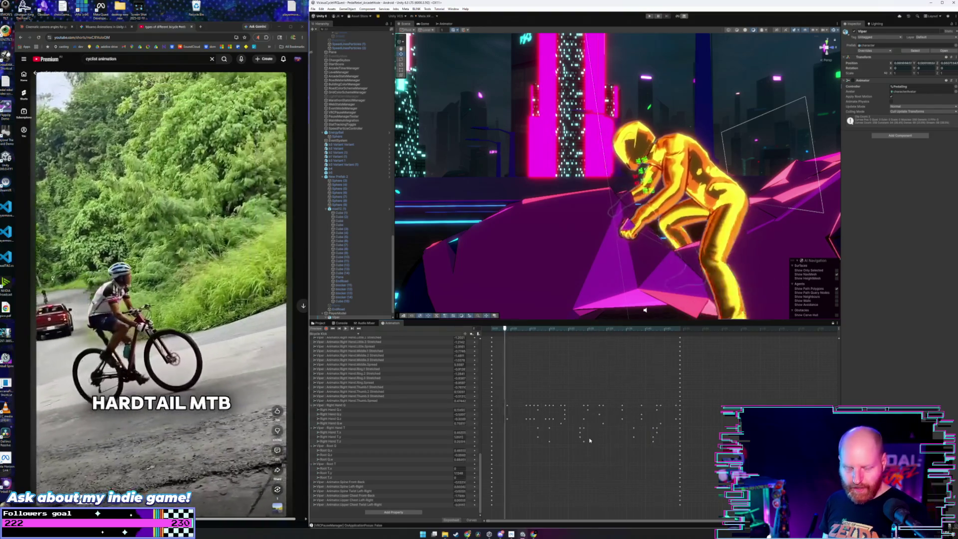
{"action": "left_click", "coordinate": [493, 330]}
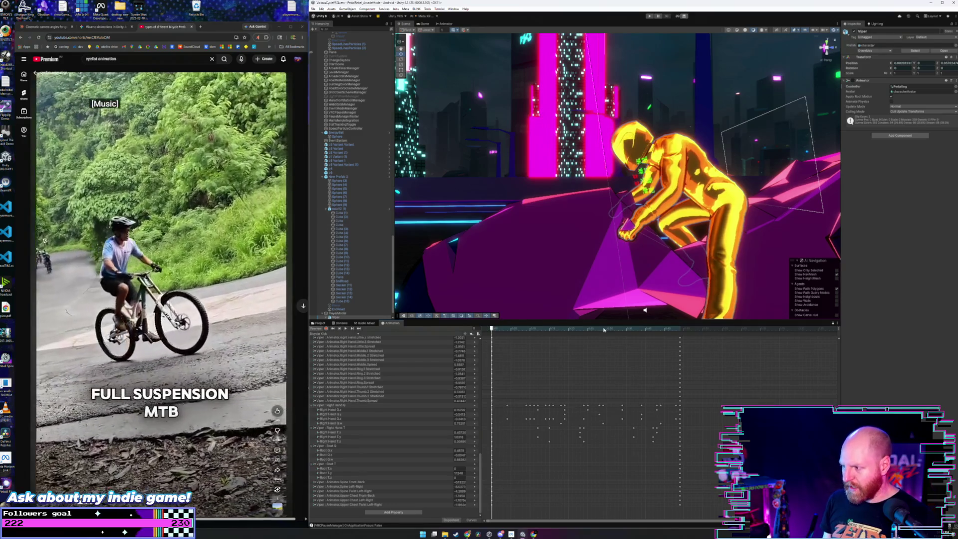
{"action": "left_click", "coordinate": [680, 330]}
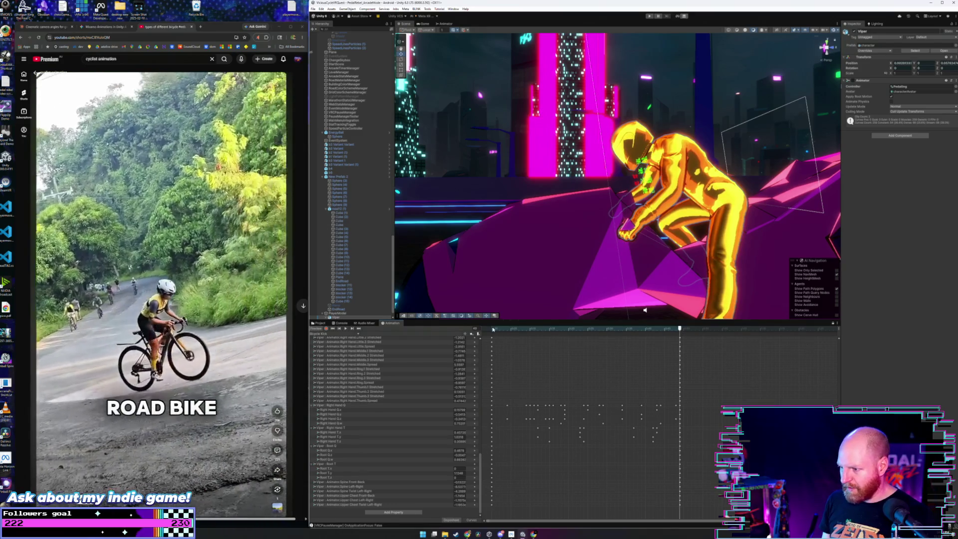
{"action": "left_click", "coordinate": [492, 329]}
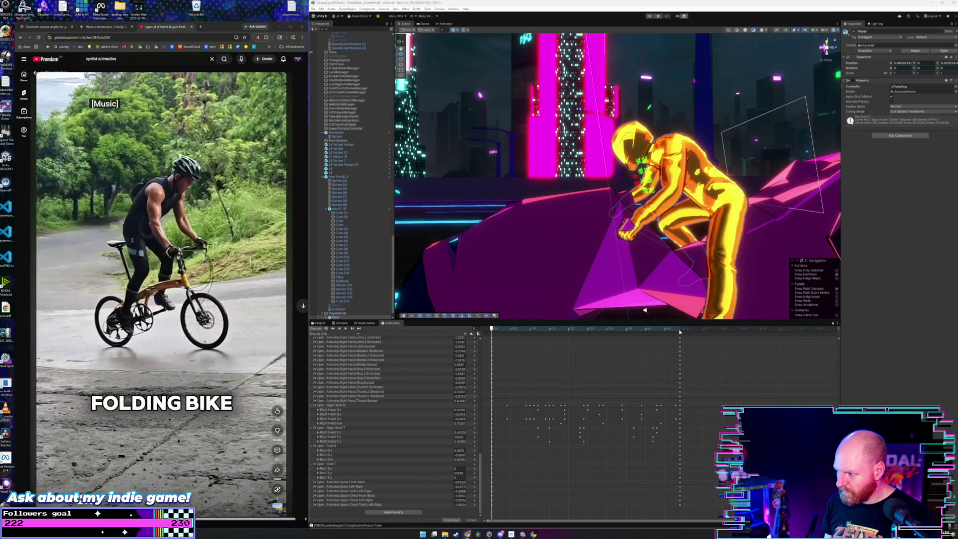
{"action": "left_click", "coordinate": [680, 330]}
{"action": "left_click", "coordinate": [492, 330]}
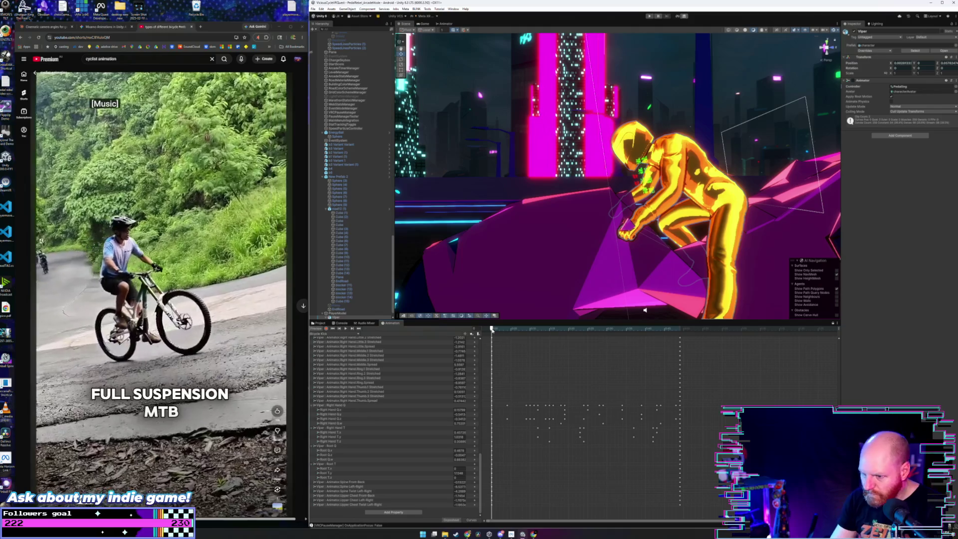
{"action": "key", "text": "space"}
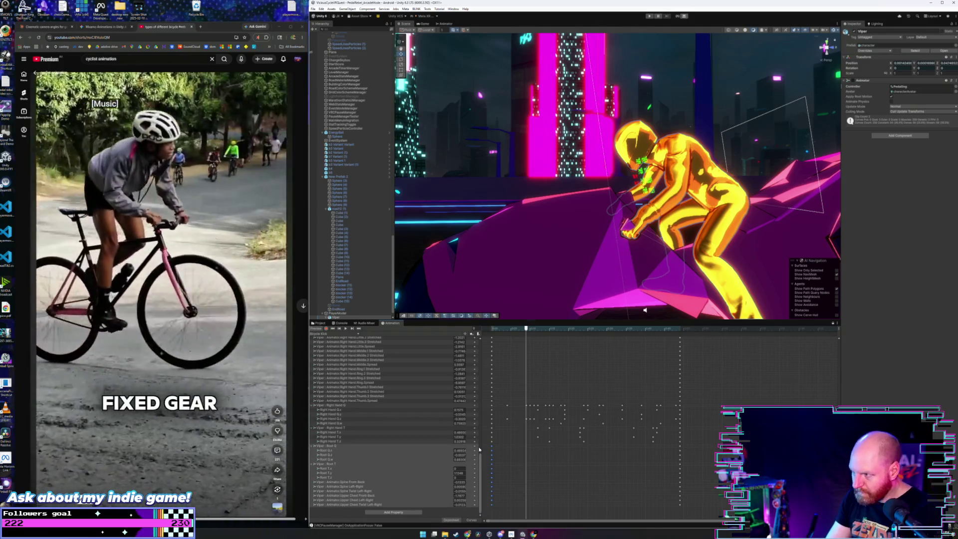
Box-select the last-frame keys, set the playhead to a chosen frame, and resume looping playback.
{"action": "mouse_move", "coordinate": [683, 512]}
{"action": "left_mouse_down"}
{"action": "mouse_move", "coordinate": [587, 461]}
{"action": "mouse_move", "coordinate": [533, 456]}
{"action": "mouse_move", "coordinate": [528, 448]}
{"action": "left_mouse_up"}
{"action": "scroll", "coordinate": [504, 421], "scroll_direction": "up", "scroll_amount": 3}
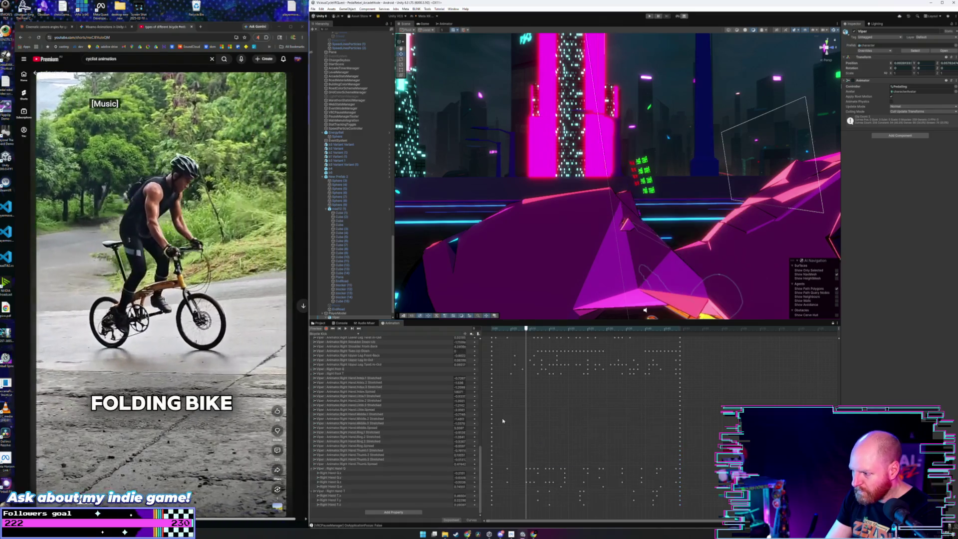
{"action": "left_click", "coordinate": [527, 468]}
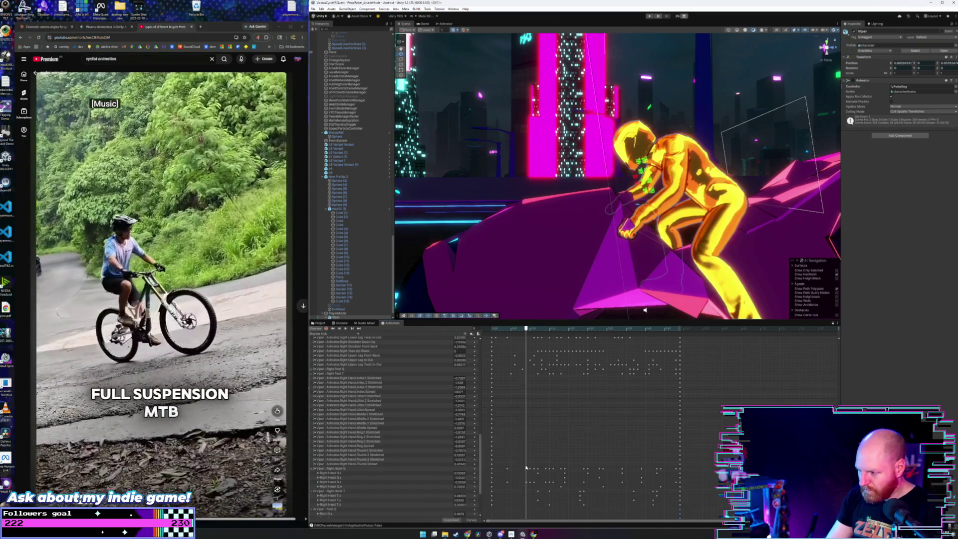
{"action": "scroll", "coordinate": [499, 425], "scroll_direction": "down", "scroll_amount": 3}
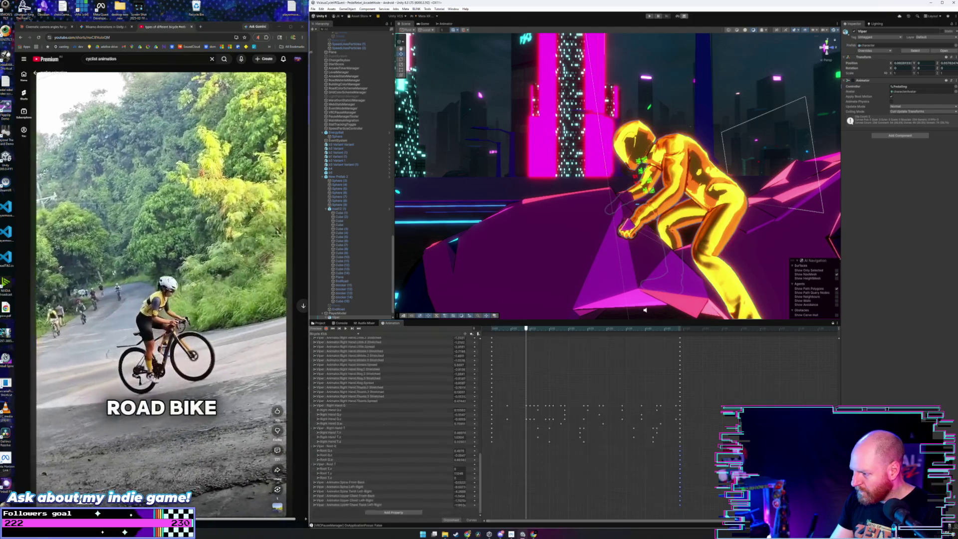
{"action": "key", "text": "space"}
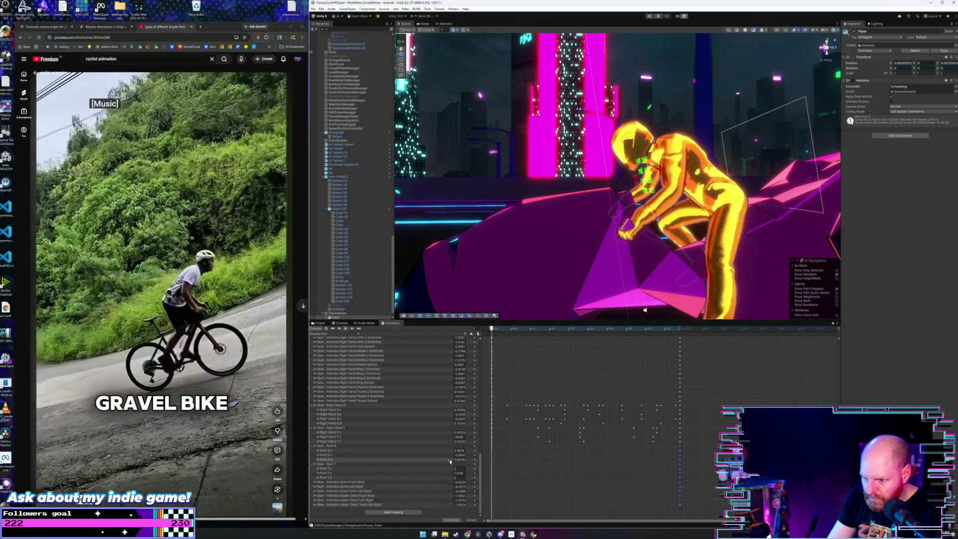
{"action": "left_click_drag", "start_coordinate": [482, 464], "coordinate": [475, 408]}
{"action": "scroll", "coordinate": [418, 450], "scroll_direction": "down", "scroll_amount": 2}
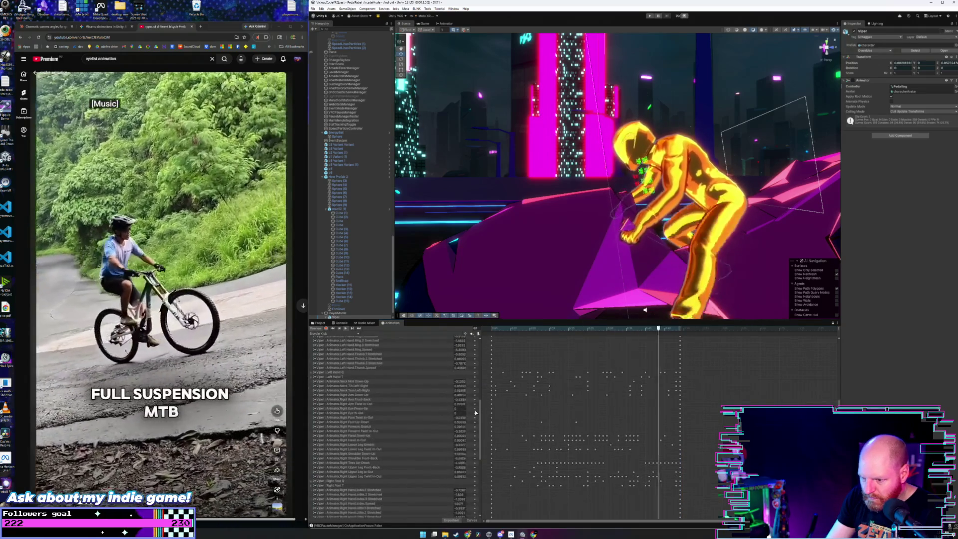
Select the keyframes of the Right Shoulder Down-Up and Front-Back tracks.
{"action": "left_click", "coordinate": [418, 454]}
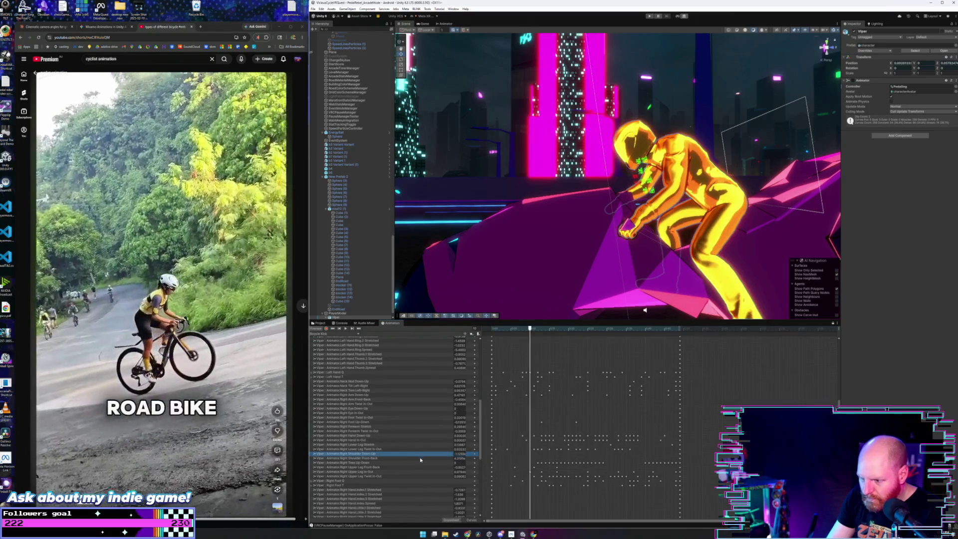
{"action": "left_click", "coordinate": [420, 458], "text": "shift"}
{"action": "left_click", "coordinate": [496, 456]}
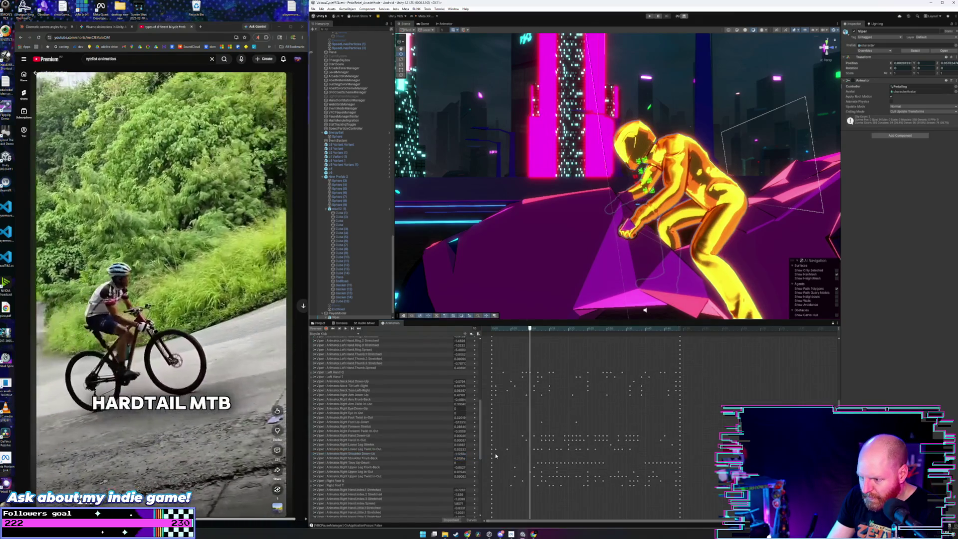
{"action": "left_click", "coordinate": [489, 460]}
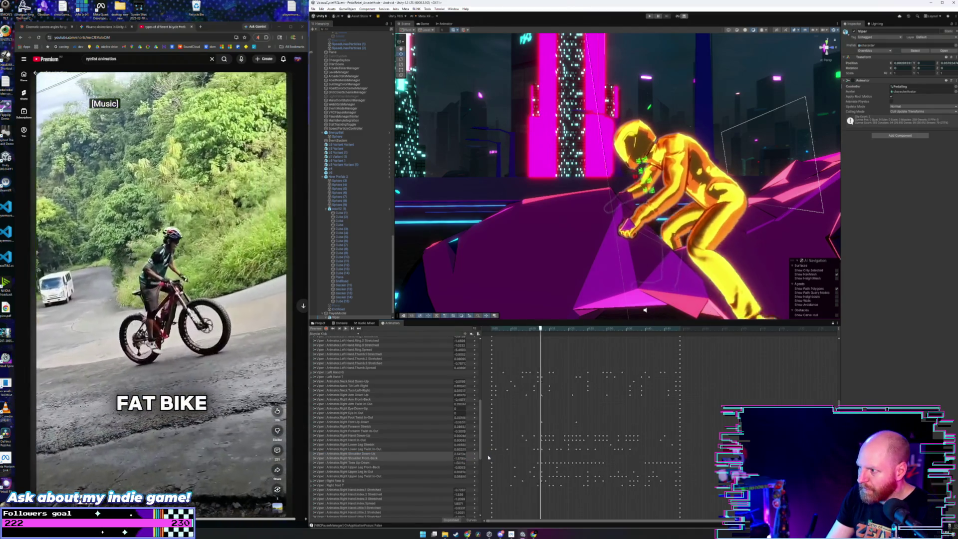
{"action": "mouse_move", "coordinate": [481, 451]}
{"action": "left_mouse_down"}
{"action": "mouse_move", "coordinate": [477, 462]}
{"action": "mouse_move", "coordinate": [478, 434]}
{"action": "left_mouse_up"}
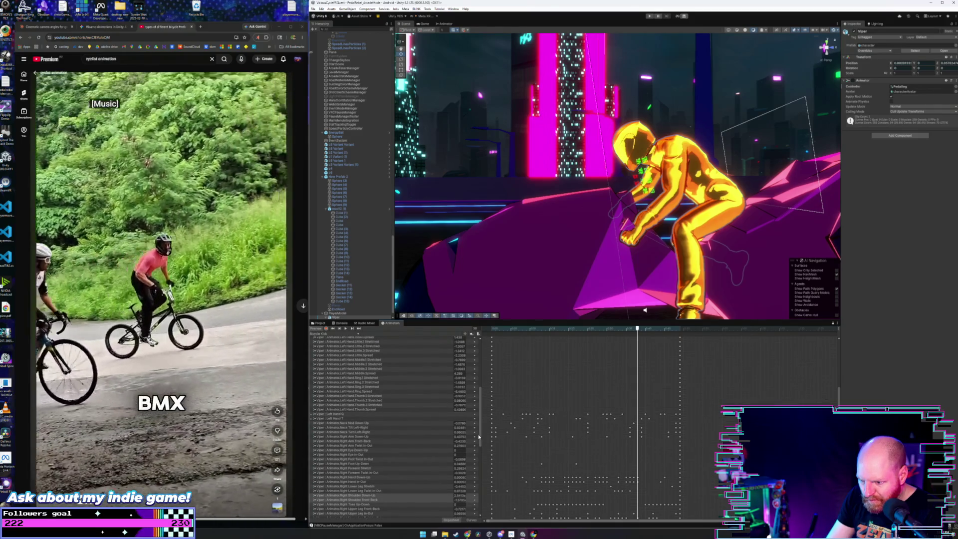
{"action": "mouse_move", "coordinate": [478, 434]}
{"action": "left_mouse_down"}
{"action": "mouse_move", "coordinate": [478, 407]}
{"action": "mouse_move", "coordinate": [464, 395]}
{"action": "left_mouse_up"}
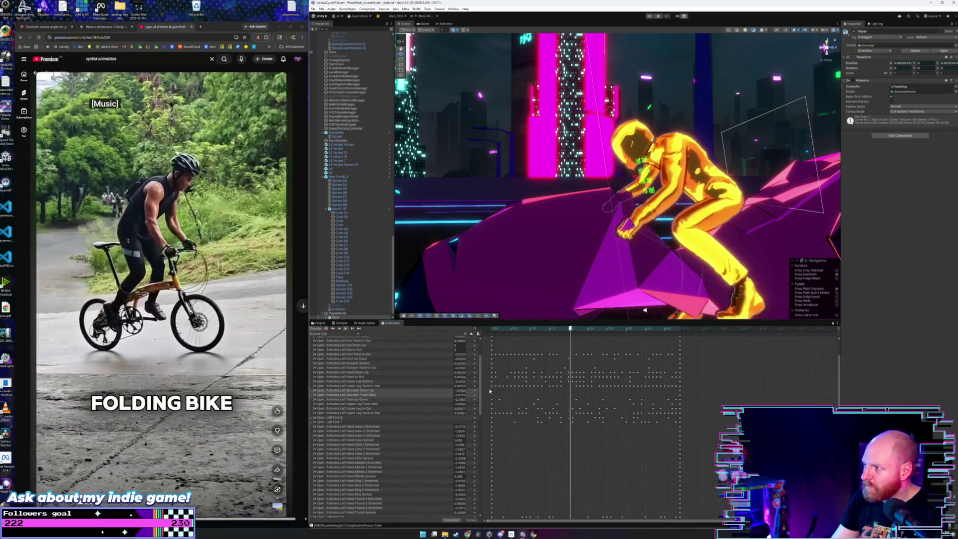
{"action": "scroll", "coordinate": [479, 374], "scroll_direction": "up", "scroll_amount": 3}
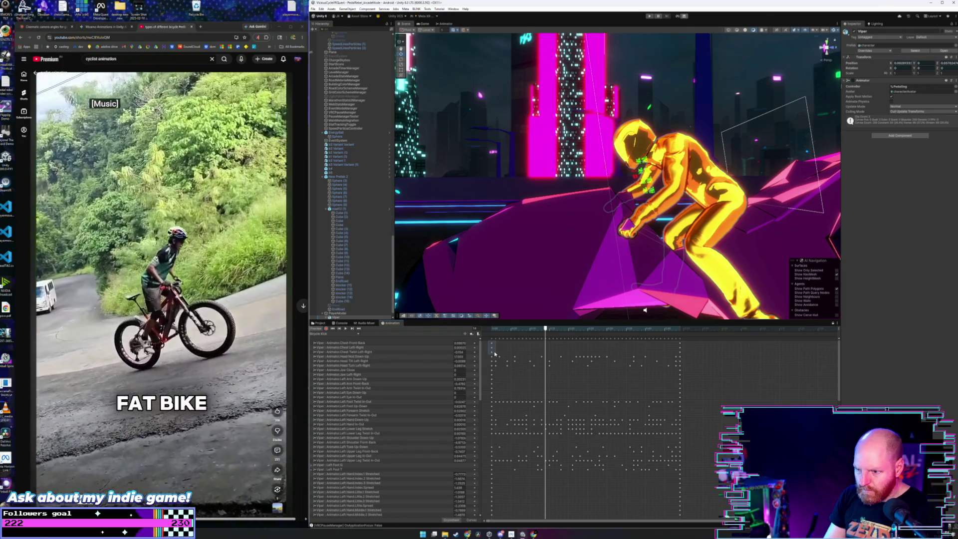
Expand the Right Foot Q and T curves and box-select the middle keyframes across the limb tracks.
{"action": "left_click_drag", "start_coordinate": [496, 354], "coordinate": [495, 354]}
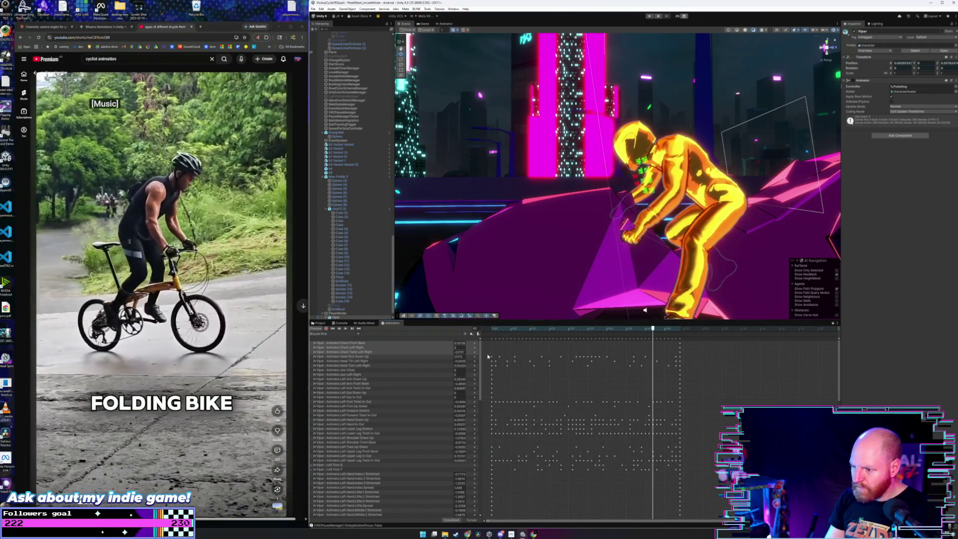
{"action": "left_click_drag", "start_coordinate": [480, 356], "coordinate": [500, 469]}
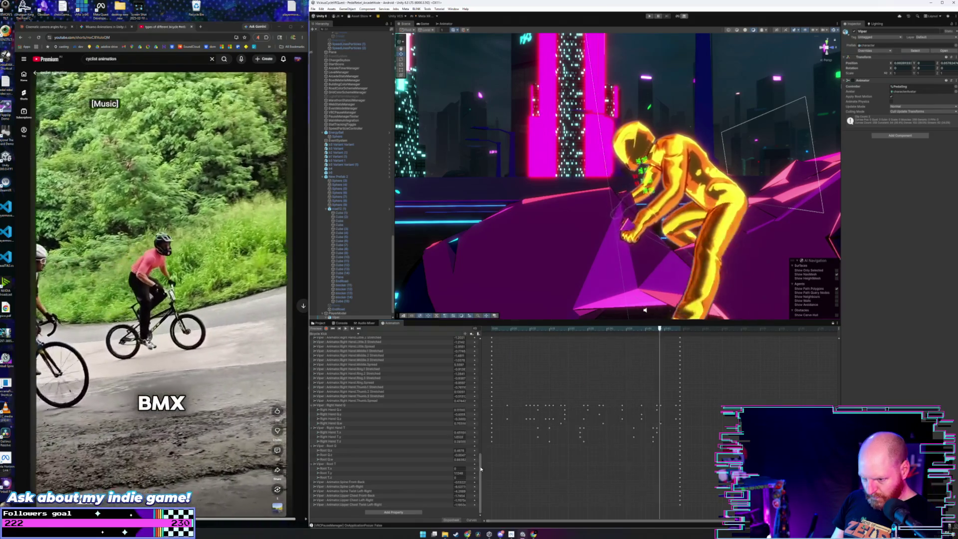
{"action": "left_click_drag", "start_coordinate": [481, 469], "coordinate": [478, 442]}
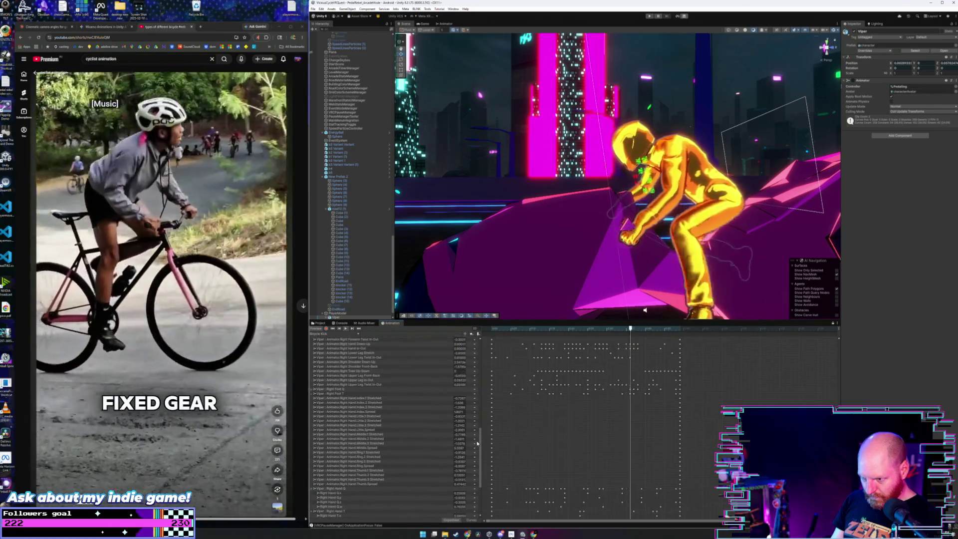
{"action": "left_click", "coordinate": [313, 389]}
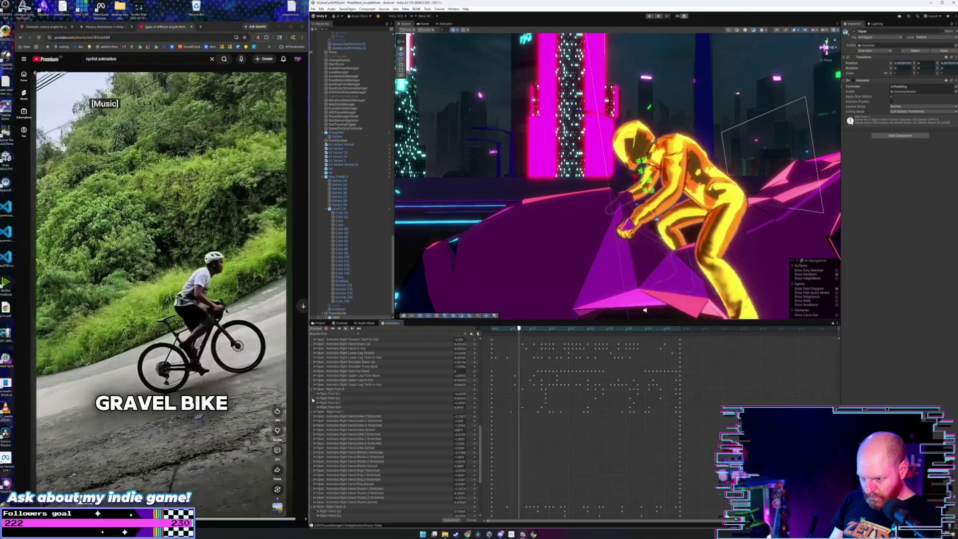
{"action": "left_click", "coordinate": [313, 412]}
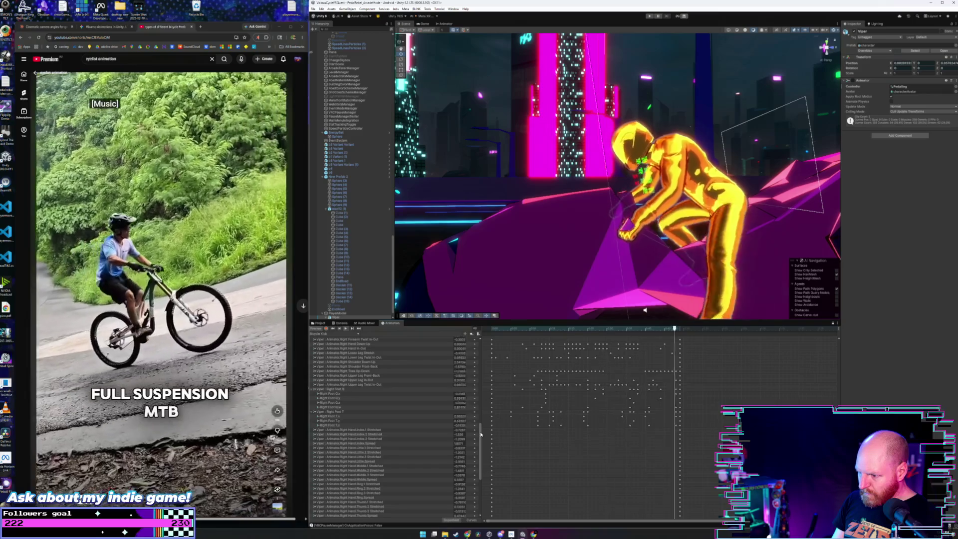
{"action": "left_click_drag", "start_coordinate": [481, 434], "coordinate": [480, 425]}
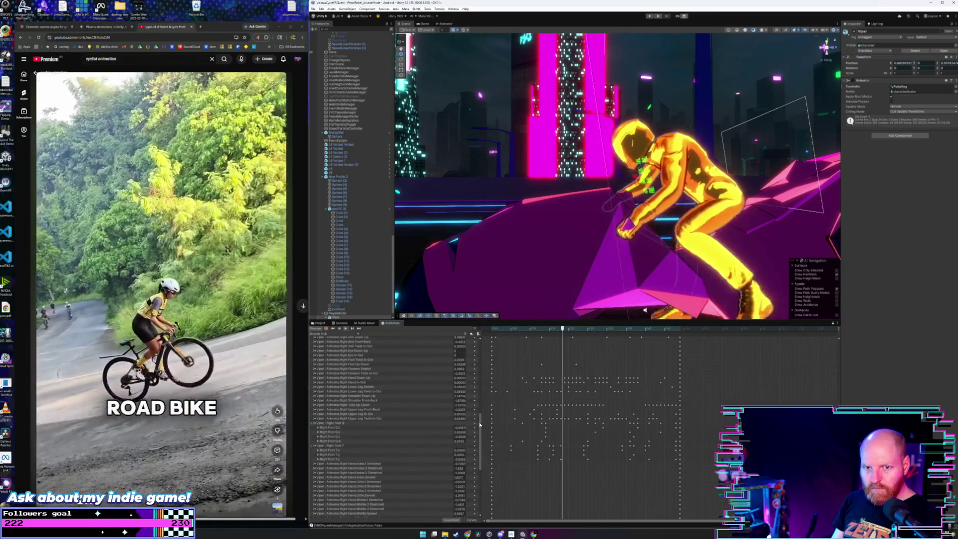
{"action": "left_click_drag", "start_coordinate": [479, 425], "coordinate": [478, 411]}
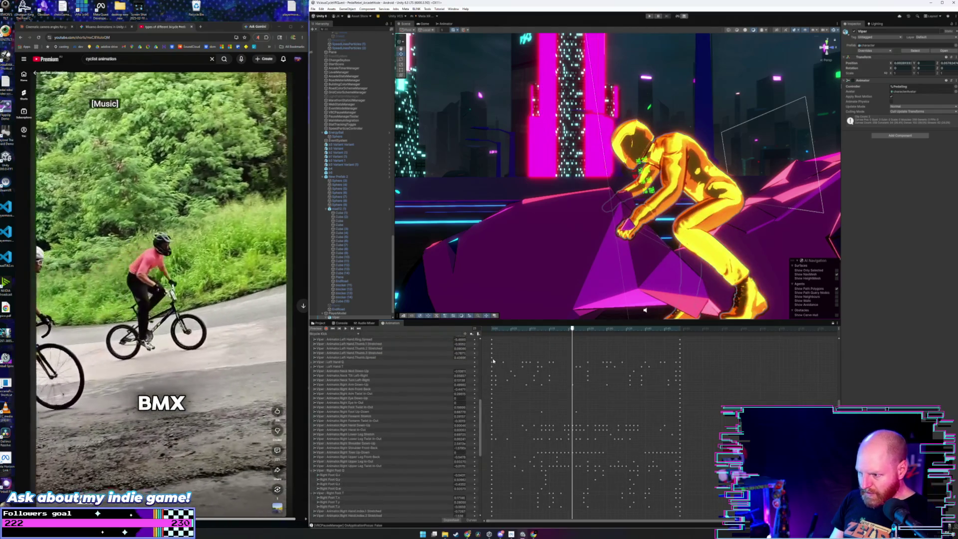
{"action": "mouse_move", "coordinate": [504, 375]}
{"action": "left_mouse_down"}
{"action": "mouse_move", "coordinate": [584, 495]}
{"action": "mouse_move", "coordinate": [673, 513]}
{"action": "left_mouse_up"}
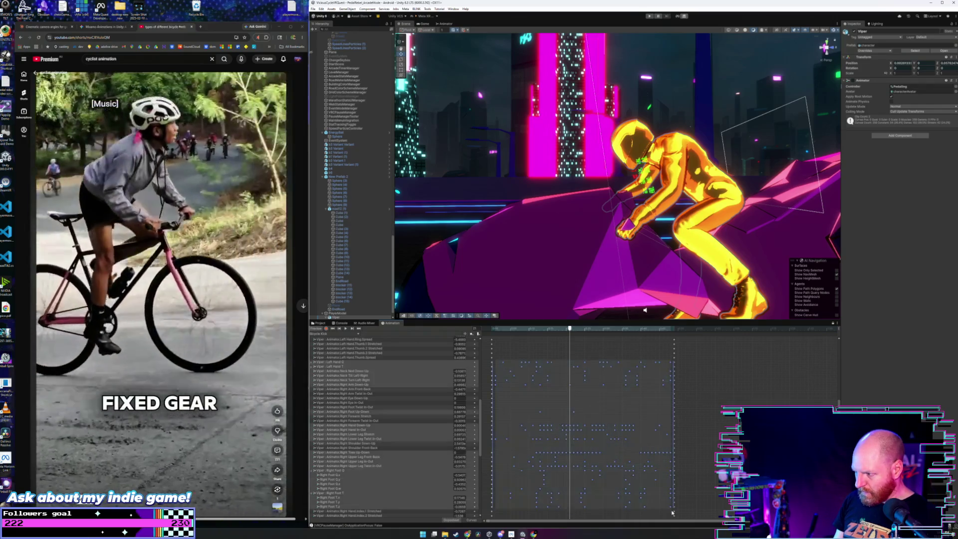
Delete the selected in-between keyframes, then undo the deletion.
{"action": "left_click_drag", "start_coordinate": [480, 436], "coordinate": [482, 441]}
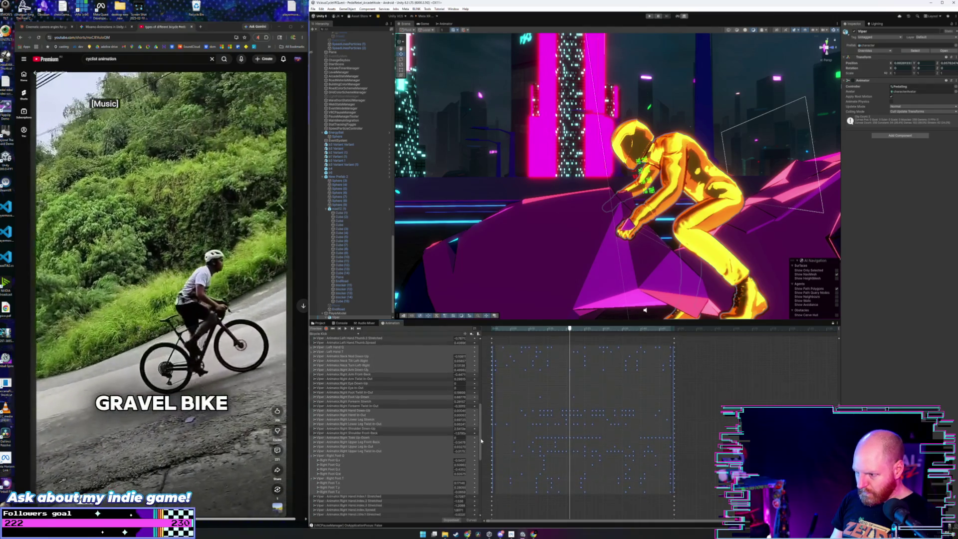
{"action": "key", "text": "Delete"}
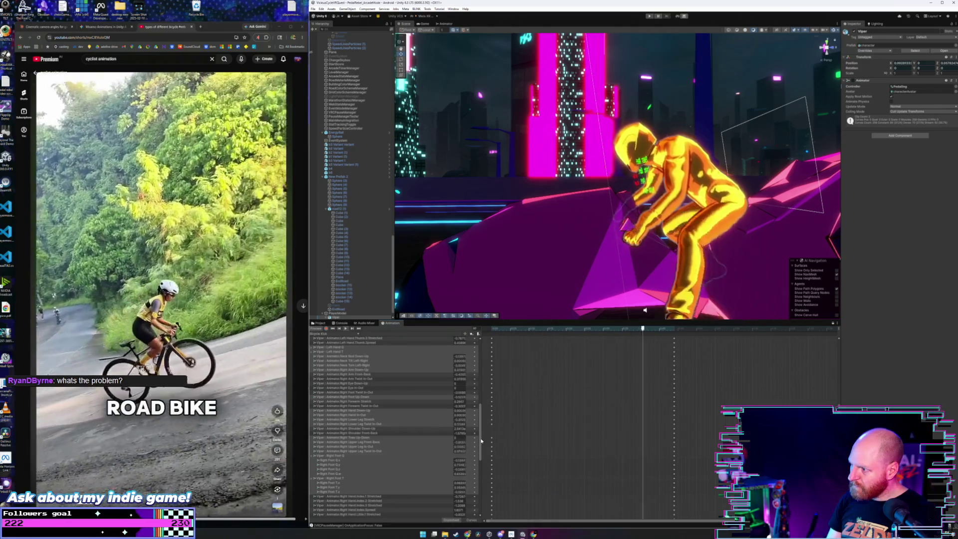
{"action": "key", "text": "ctrl+z"}
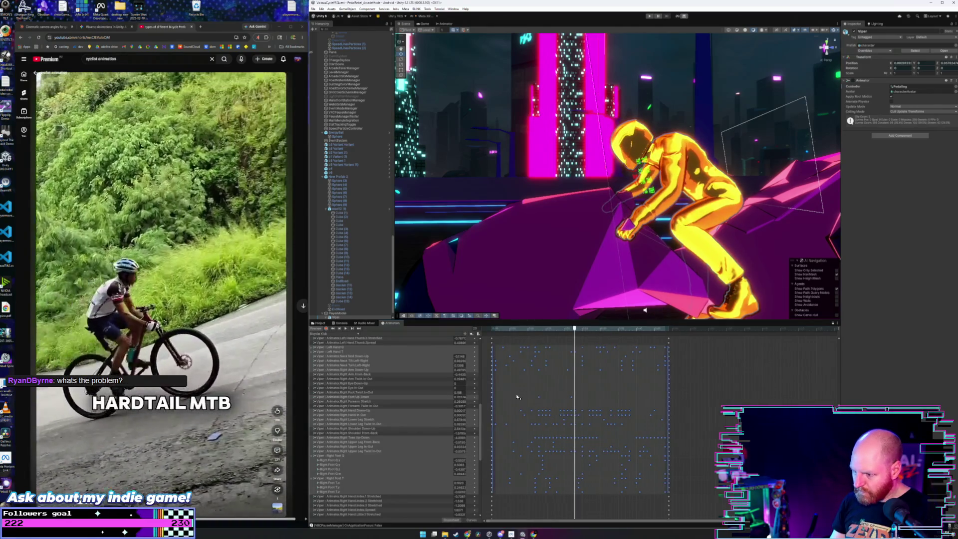
Enlarge the dopesheet timeline and delete the in-between keyframes on the visible tracks.
{"action": "scroll", "coordinate": [517, 397], "scroll_direction": "down", "scroll_amount": 2}
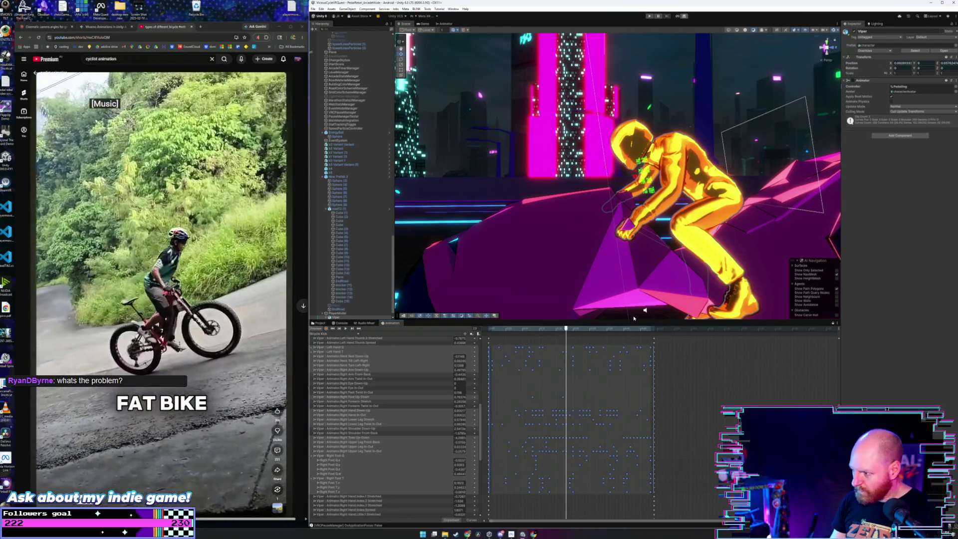
{"action": "left_click_drag", "start_coordinate": [683, 322], "coordinate": [682, 195]}
{"action": "scroll", "coordinate": [480, 342], "scroll_direction": "down", "scroll_amount": 1}
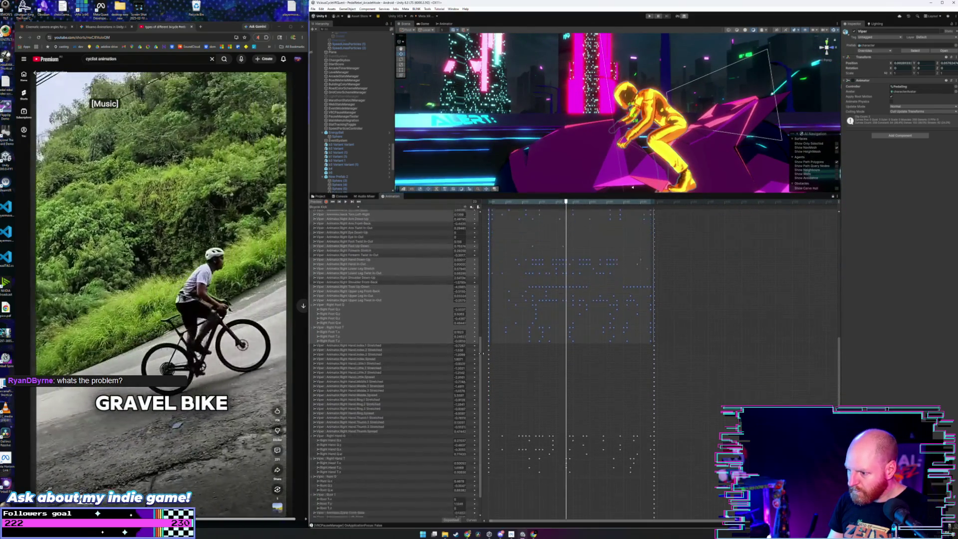
{"action": "left_click_drag", "start_coordinate": [483, 346], "coordinate": [484, 339]}
{"action": "left_click", "coordinate": [494, 219]}
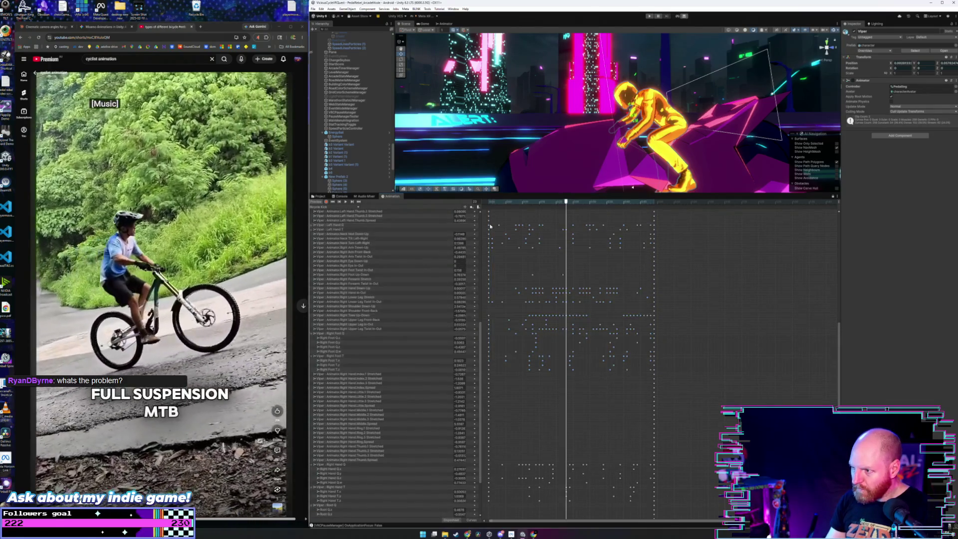
{"action": "mouse_move", "coordinate": [513, 242]}
{"action": "left_mouse_down"}
{"action": "mouse_move", "coordinate": [635, 508]}
{"action": "mouse_move", "coordinate": [653, 512]}
{"action": "left_mouse_up"}
{"action": "key", "text": "Delete"}
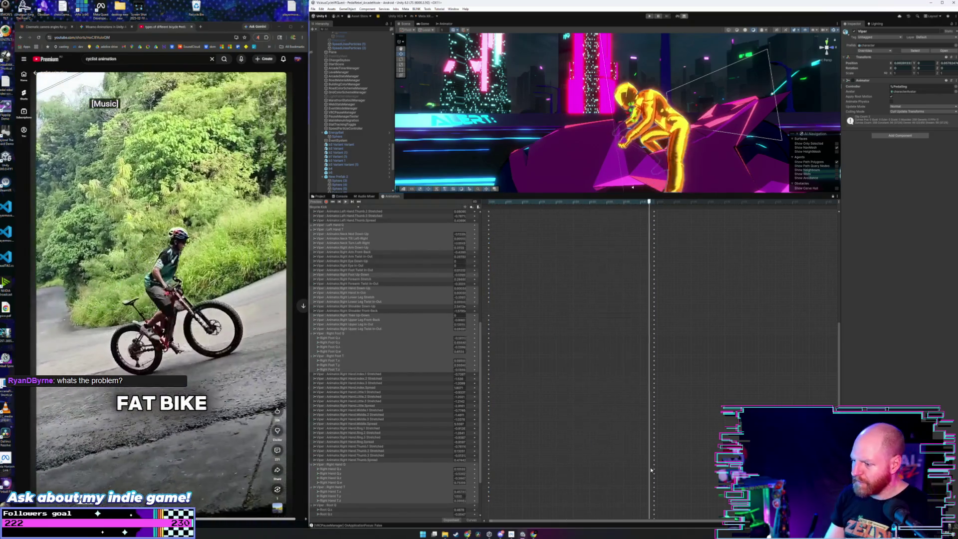
Delete the remaining middle keys on the chest, head and arm tracks, and enlarge the Scene preview.
{"action": "scroll", "coordinate": [799, 450], "scroll_direction": "down", "scroll_amount": 3}
{"action": "scroll", "coordinate": [838, 349], "scroll_direction": "up", "scroll_amount": 10}
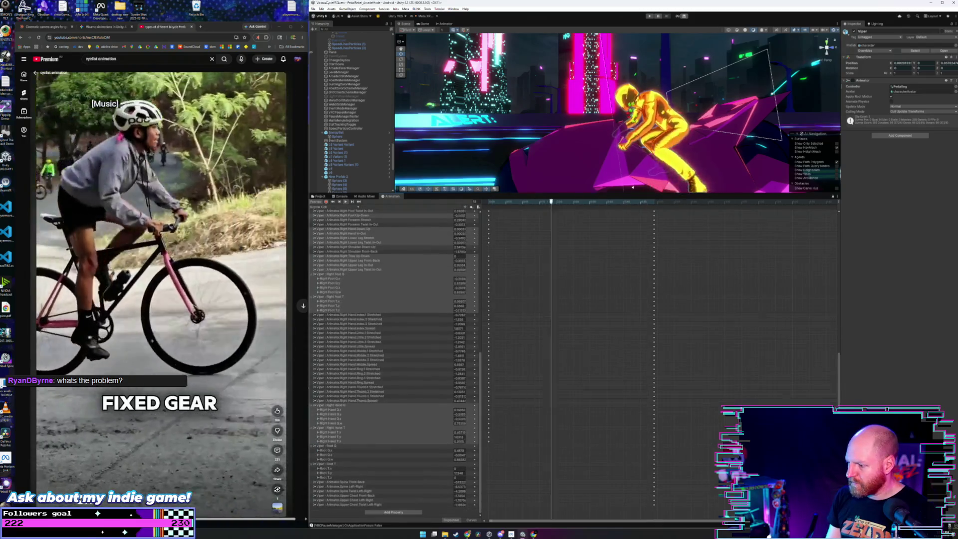
{"action": "scroll", "coordinate": [844, 280], "scroll_direction": "up", "scroll_amount": 5}
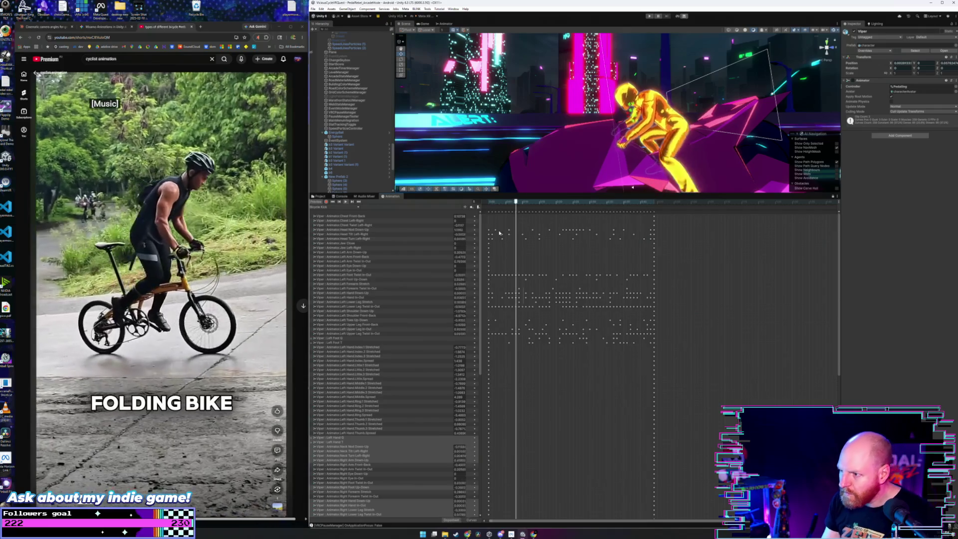
{"action": "left_click_drag", "start_coordinate": [491, 223], "coordinate": [646, 367]}
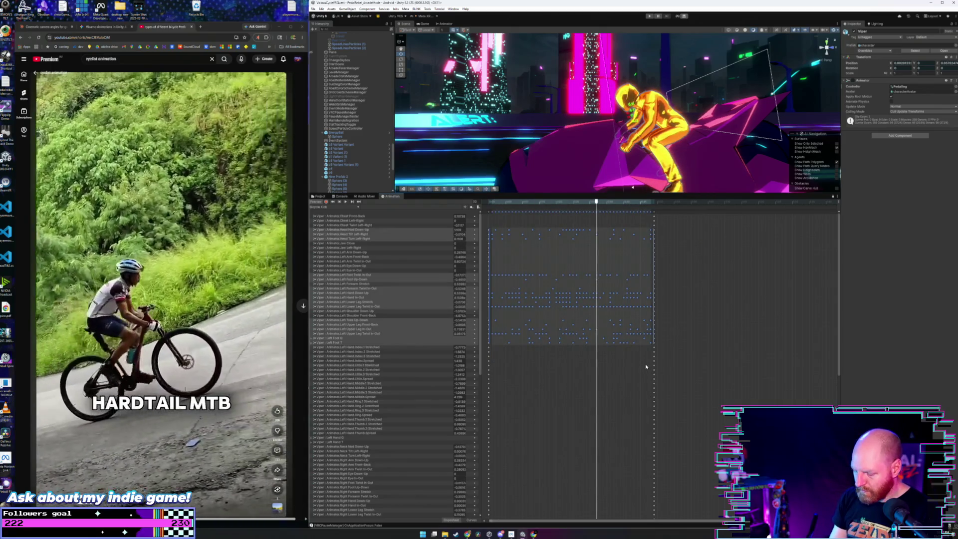
{"action": "key", "text": "Delete"}
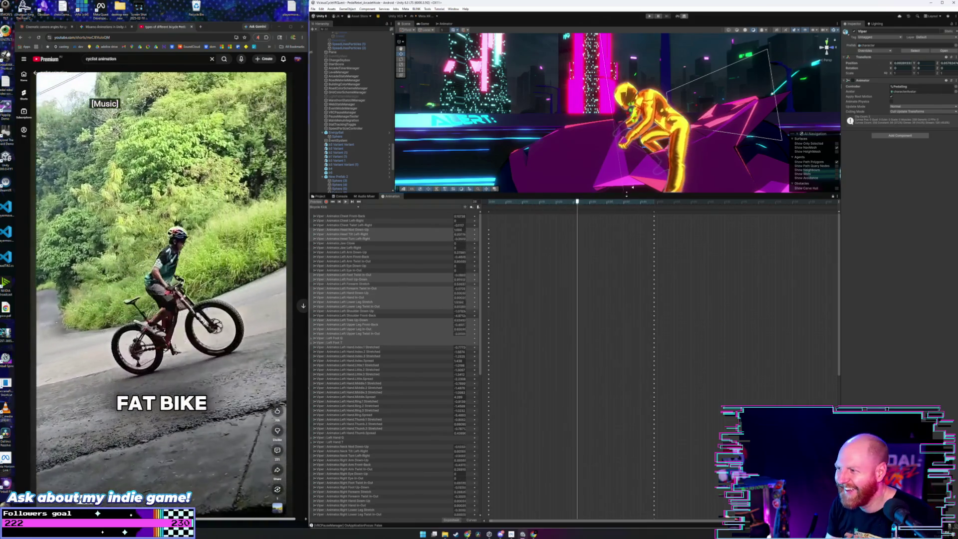
{"action": "left_click_drag", "start_coordinate": [627, 194], "coordinate": [649, 341]}
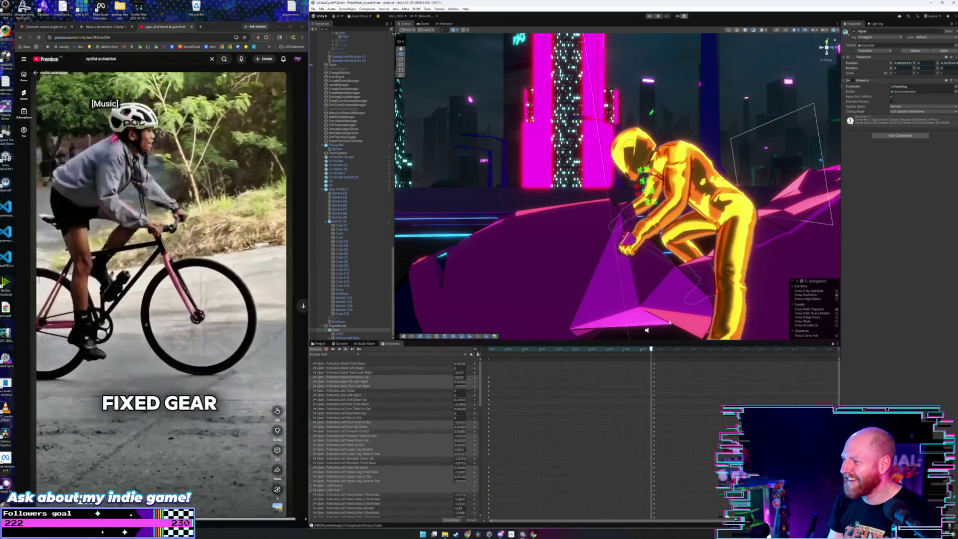
Paste the keyframes back into the clip and enlarge the dopesheet timeline.
{"action": "key", "text": "ctrl+v"}
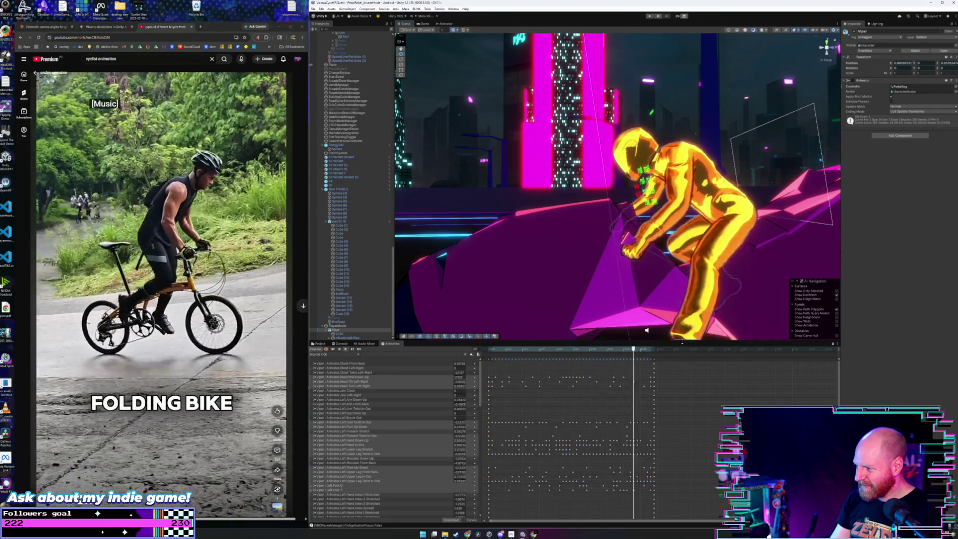
{"action": "left_click_drag", "start_coordinate": [647, 330], "coordinate": [634, 178]}
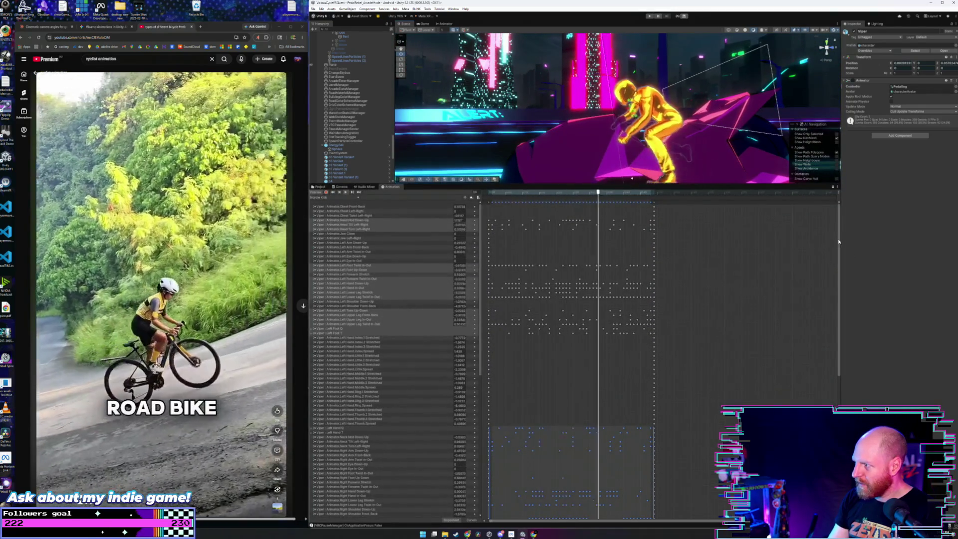
{"action": "left_click_drag", "start_coordinate": [839, 242], "coordinate": [839, 315]}
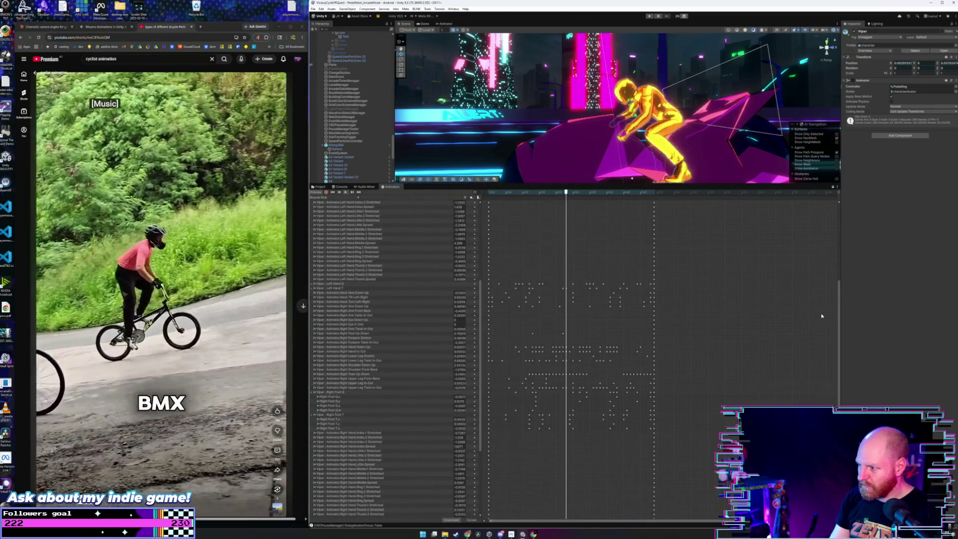
{"action": "left_click_drag", "start_coordinate": [840, 315], "coordinate": [852, 393]}
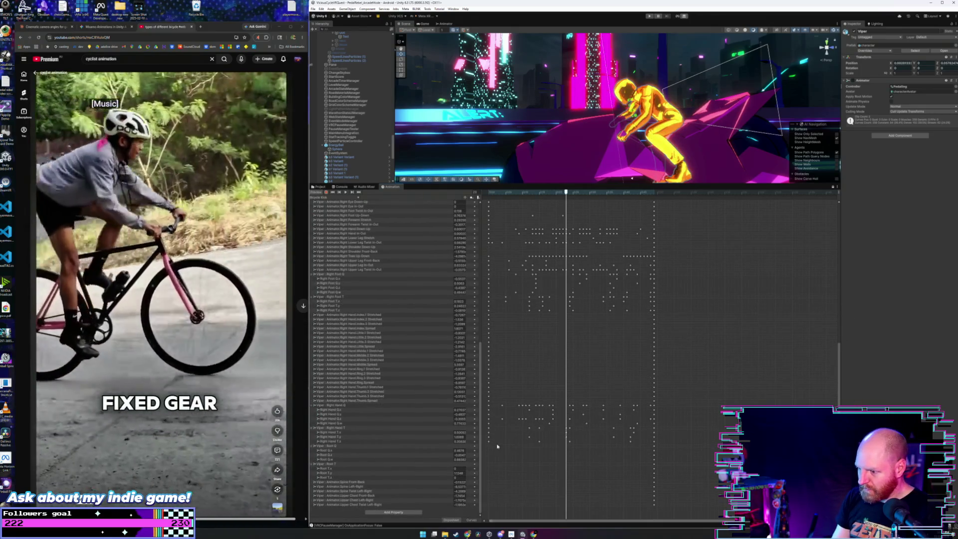
Box-select the in-between keyframes across the upper body and right-side tracks and delete them.
{"action": "mouse_move", "coordinate": [496, 448]}
{"action": "left_mouse_down"}
{"action": "mouse_move", "coordinate": [527, 299]}
{"action": "mouse_move", "coordinate": [533, 169]}
{"action": "left_mouse_up"}
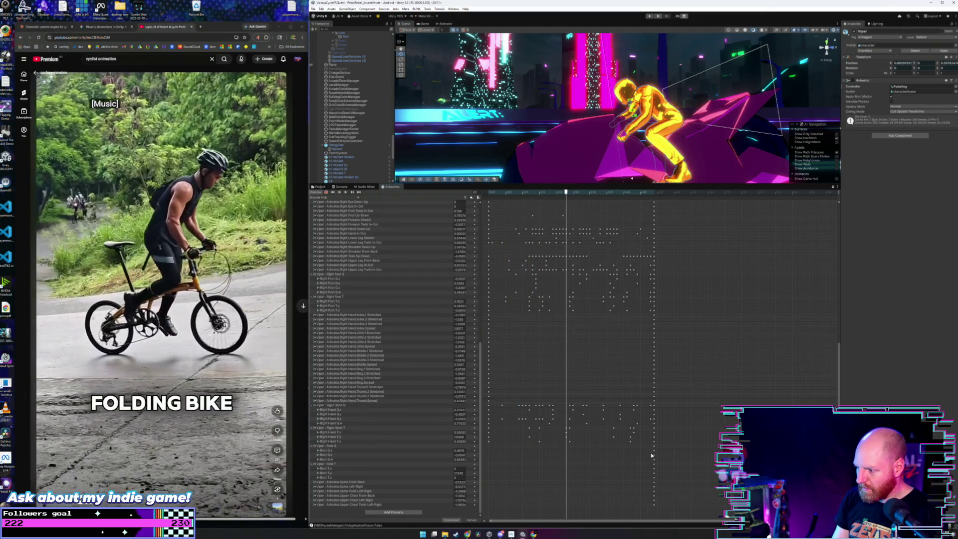
{"action": "mouse_move", "coordinate": [652, 456]}
{"action": "left_mouse_down"}
{"action": "mouse_move", "coordinate": [499, 257]}
{"action": "mouse_move", "coordinate": [488, 210]}
{"action": "left_mouse_up"}
{"action": "scroll", "coordinate": [528, 294], "scroll_direction": "down", "scroll_amount": 3}
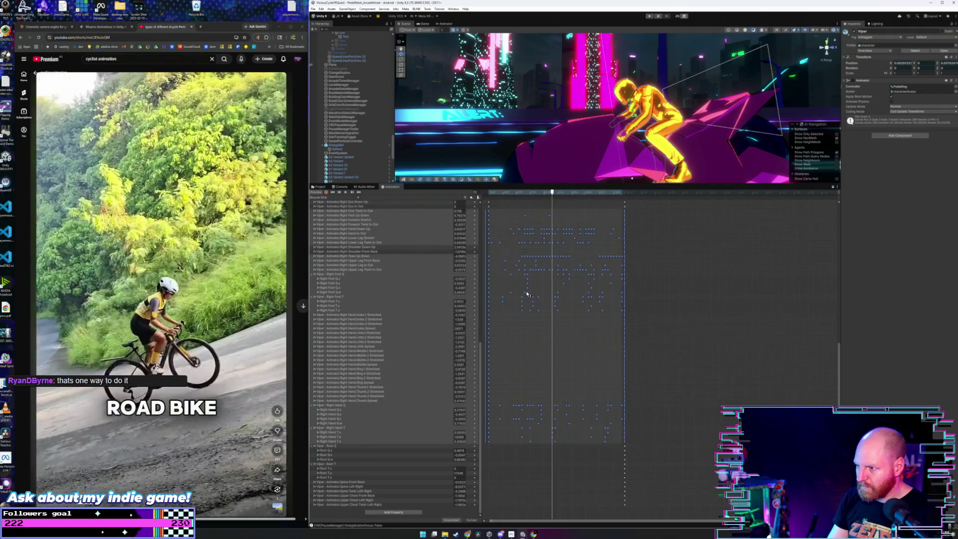
{"action": "scroll", "coordinate": [528, 295], "scroll_direction": "down", "scroll_amount": 2}
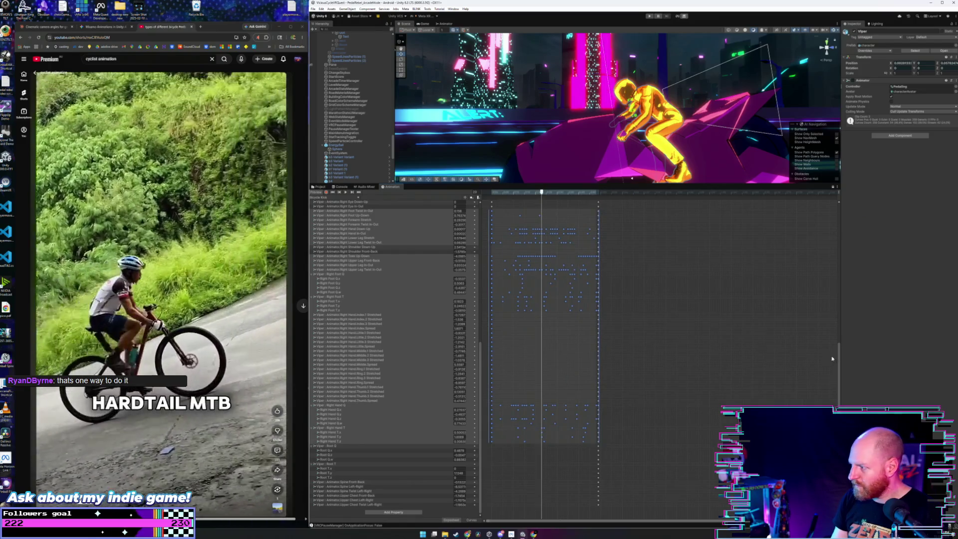
{"action": "left_click_drag", "start_coordinate": [839, 358], "coordinate": [816, 189]}
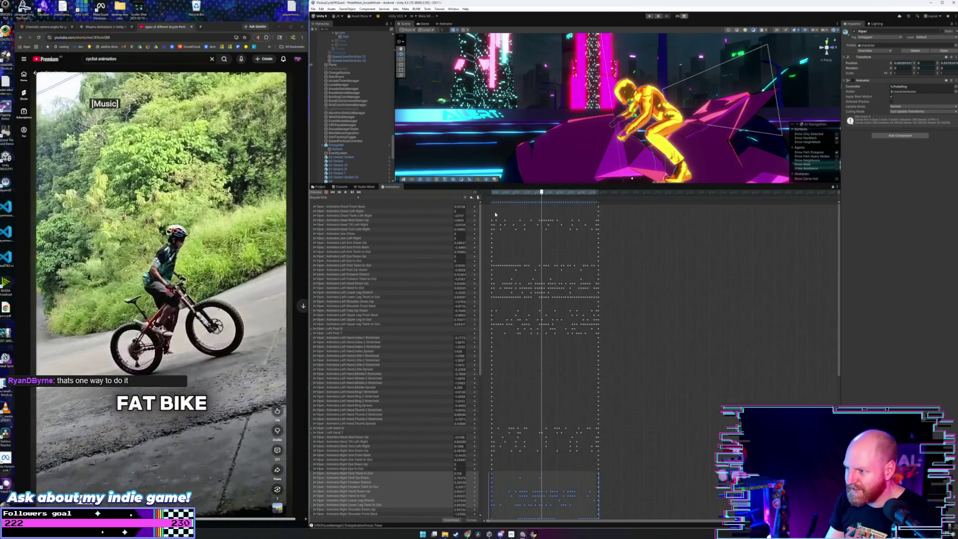
{"action": "left_click_drag", "start_coordinate": [494, 209], "coordinate": [596, 450]}
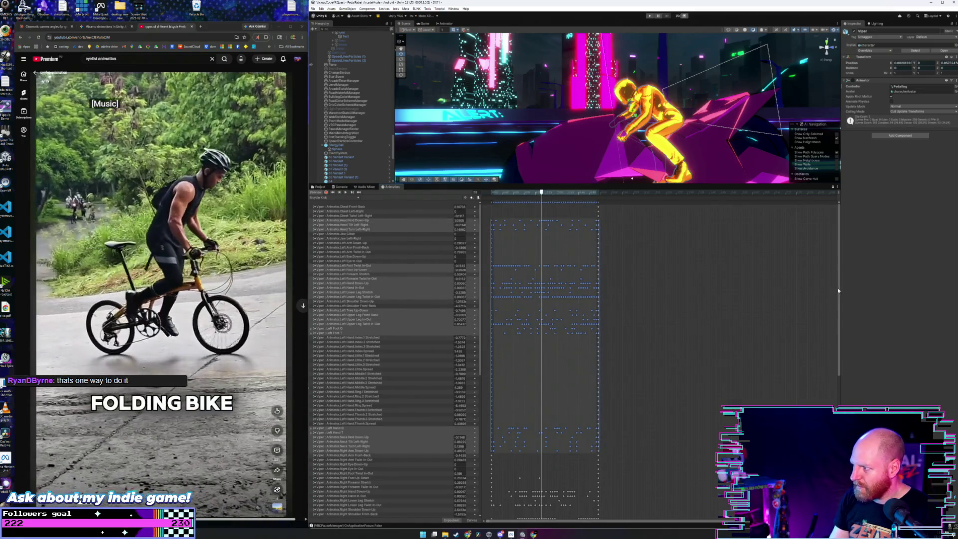
{"action": "scroll", "coordinate": [838, 291], "scroll_direction": "down", "scroll_amount": 10}
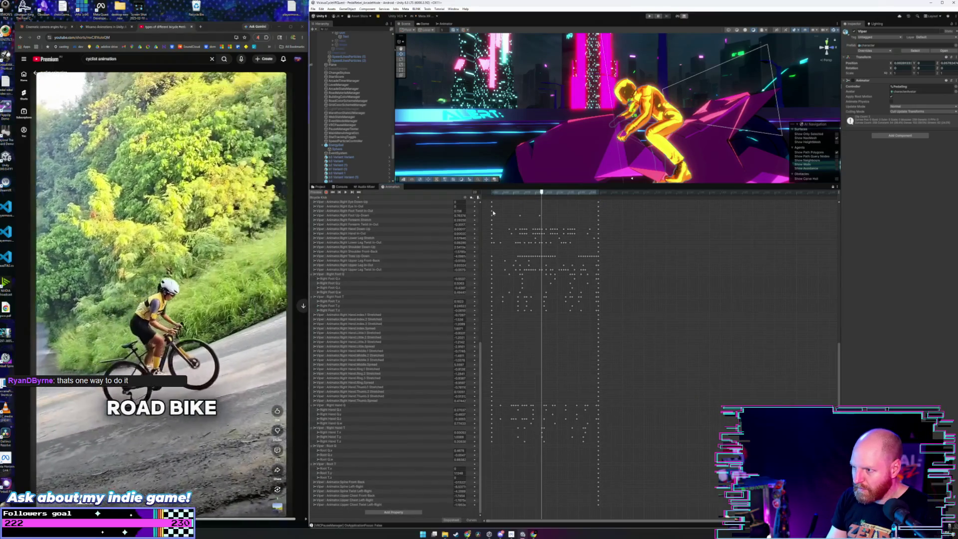
{"action": "left_click_drag", "start_coordinate": [501, 224], "coordinate": [596, 452]}
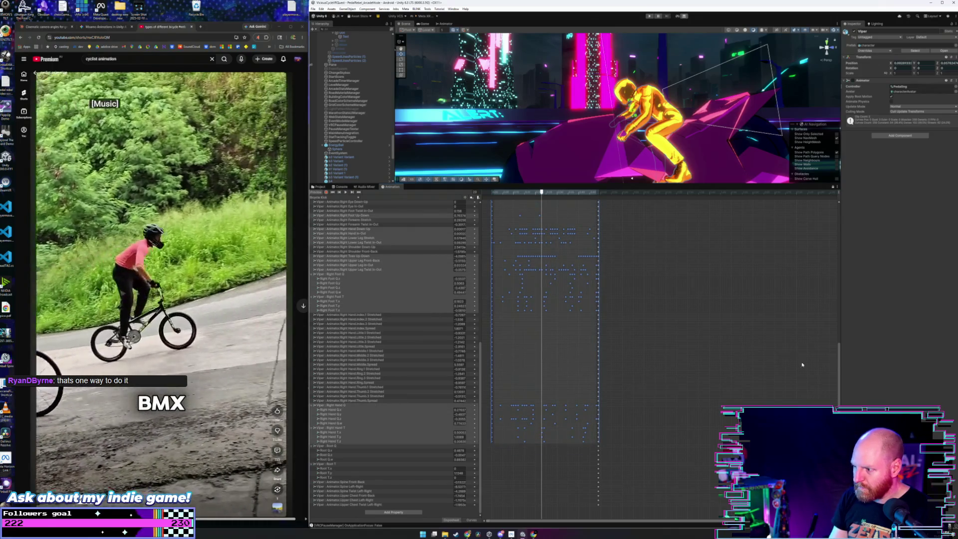
{"action": "left_click_drag", "start_coordinate": [840, 369], "coordinate": [822, 222]}
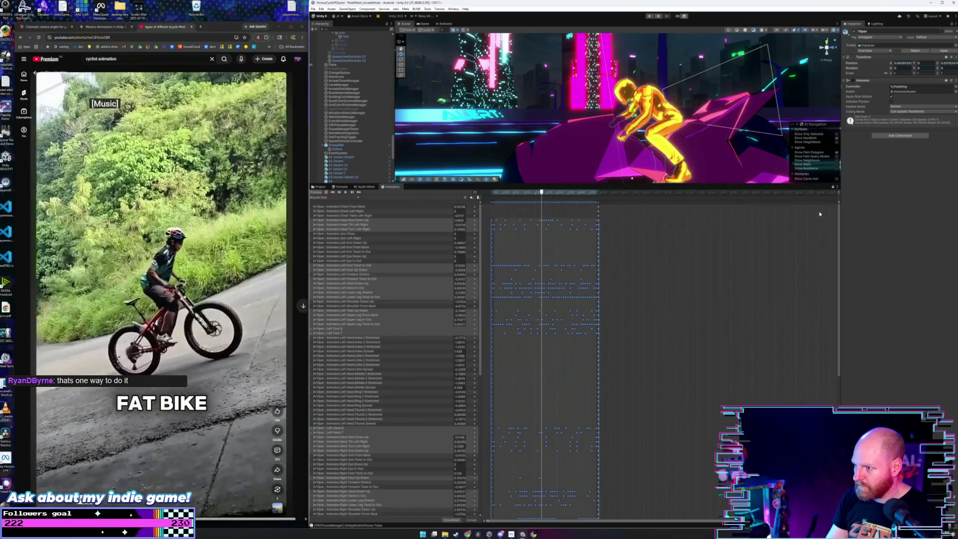
{"action": "key", "text": "Delete"}
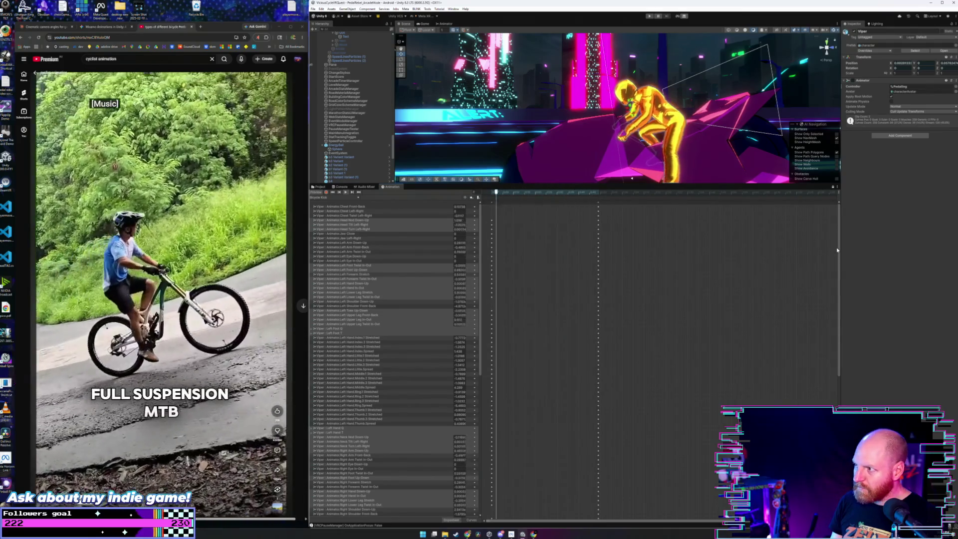
Clear the key selection, then select all keyframes and deselect them again.
{"action": "scroll", "coordinate": [560, 351], "scroll_direction": "down", "scroll_amount": 10}
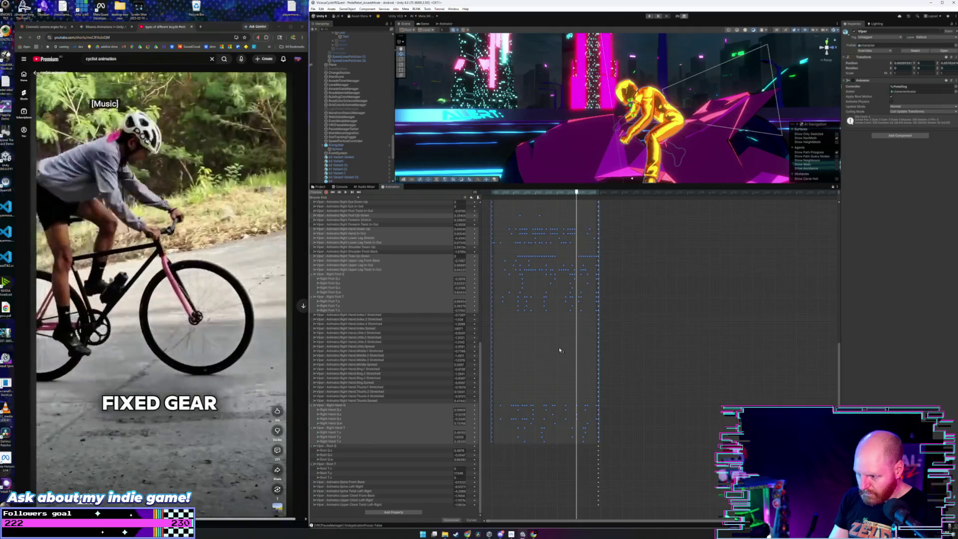
{"action": "left_click", "coordinate": [560, 349]}
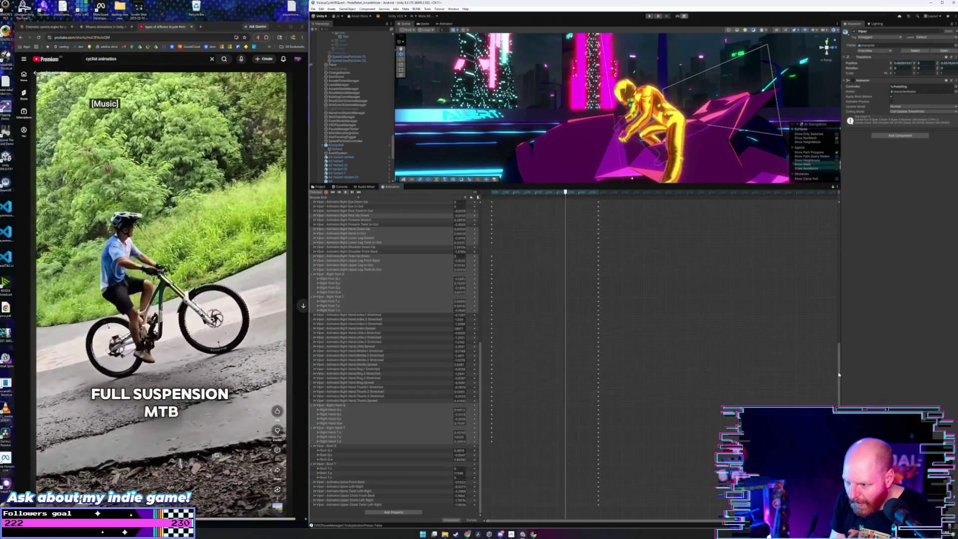
{"action": "left_click_drag", "start_coordinate": [839, 375], "coordinate": [807, 226]}
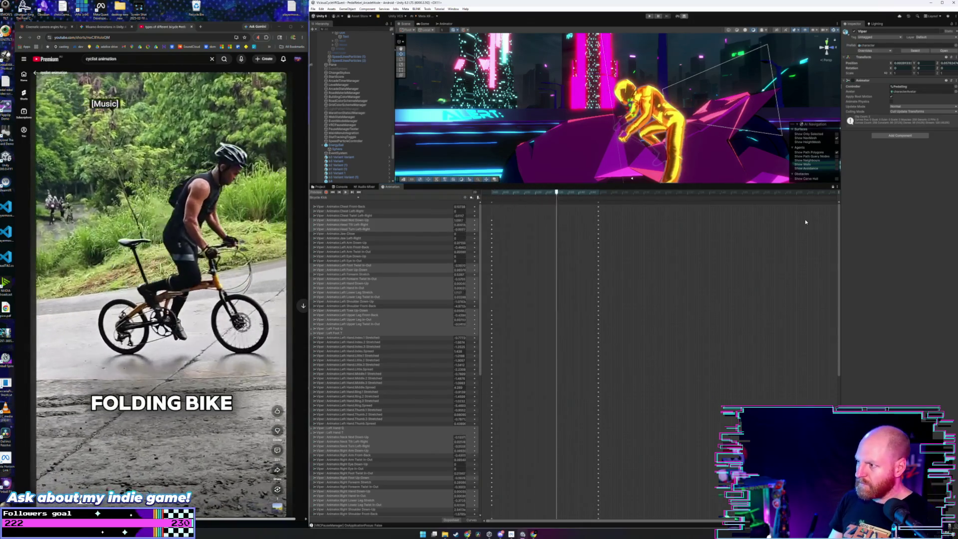
{"action": "key", "text": "ctrl+a"}
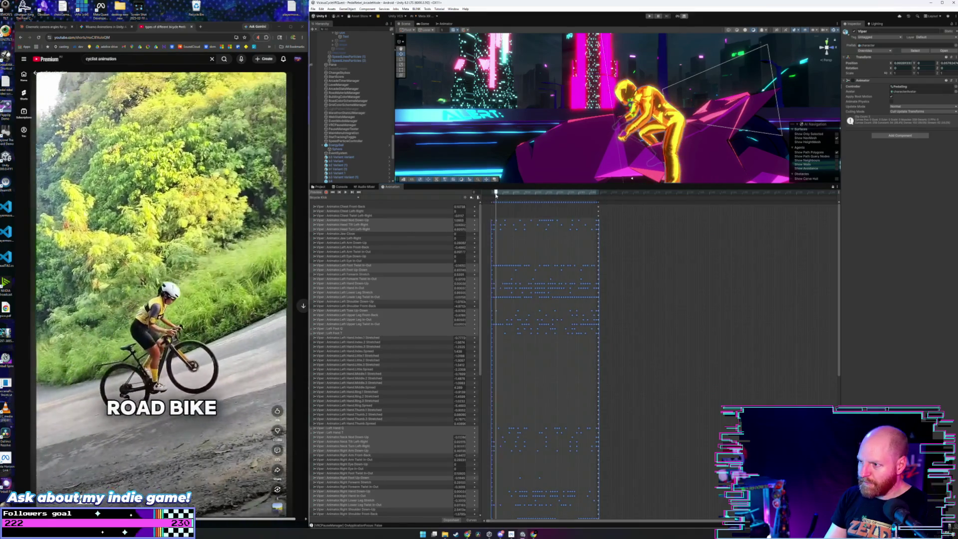
{"action": "left_click", "coordinate": [505, 209]}
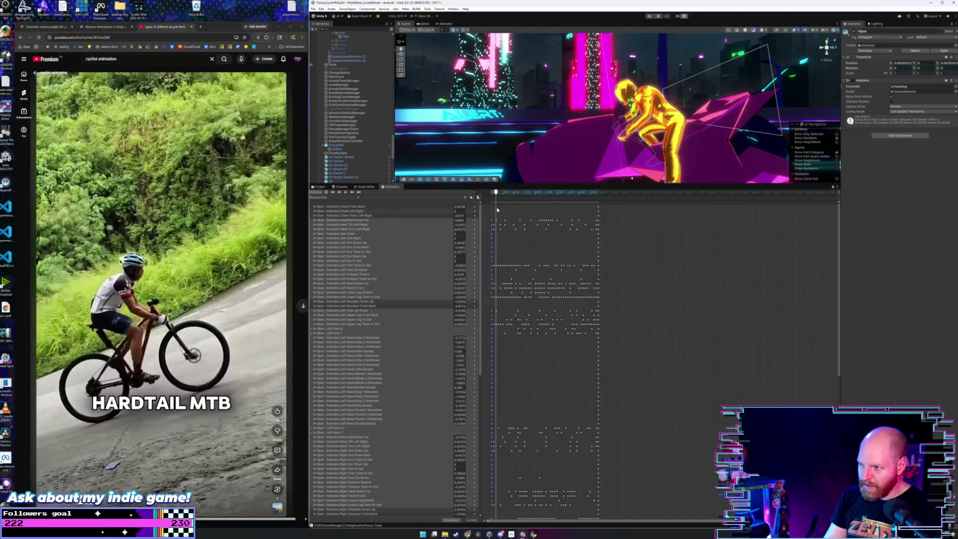
Scrub from the clip's start to its last keyframe and loop the pedaling preview.
{"action": "left_click_drag", "start_coordinate": [496, 193], "coordinate": [493, 192]}
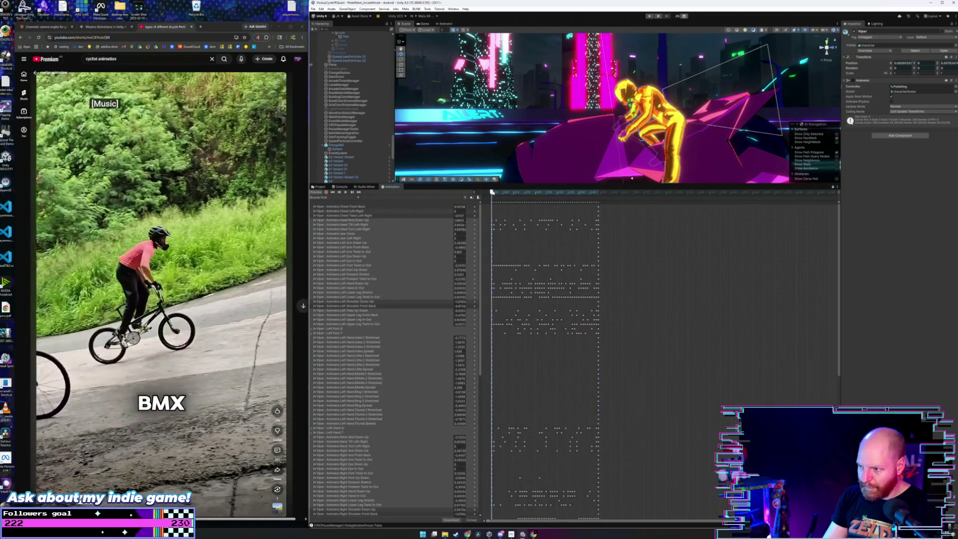
{"action": "left_click", "coordinate": [599, 193]}
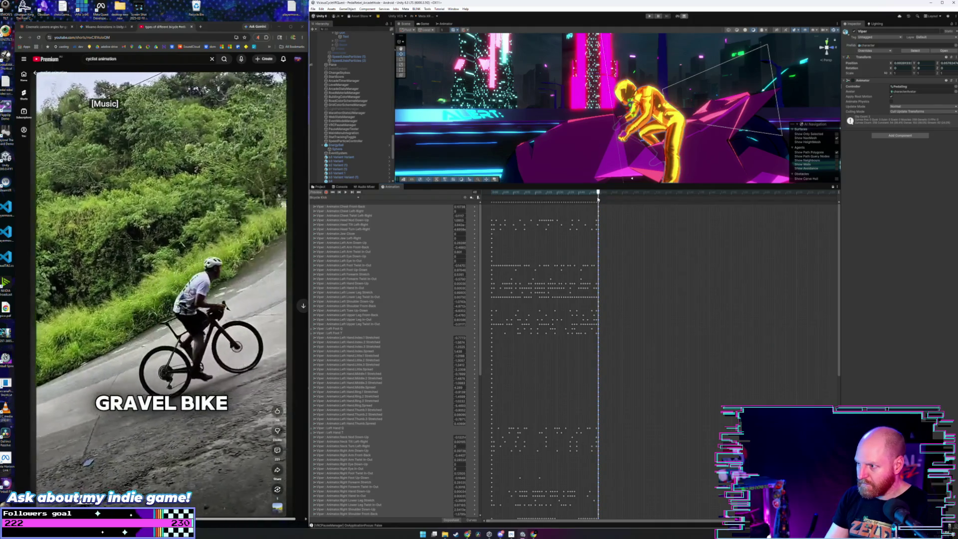
{"action": "key", "text": "space"}
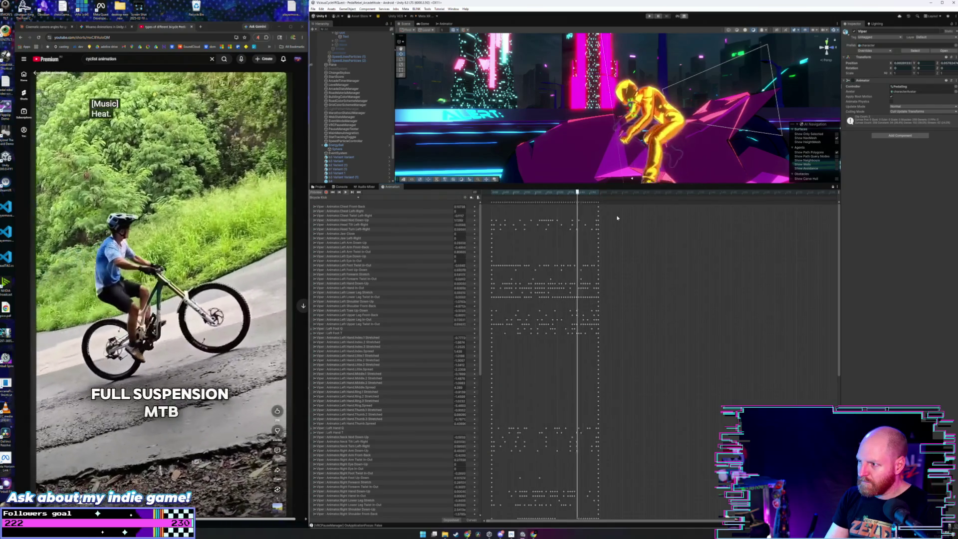
{"action": "left_click_drag", "start_coordinate": [486, 218], "coordinate": [493, 518]}
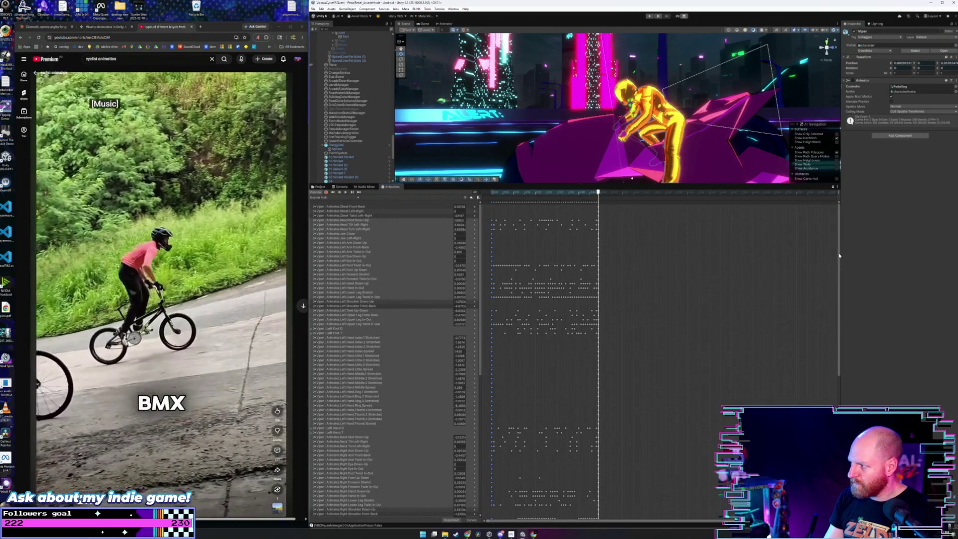
{"action": "scroll", "coordinate": [839, 256], "scroll_direction": "down", "scroll_amount": 10}
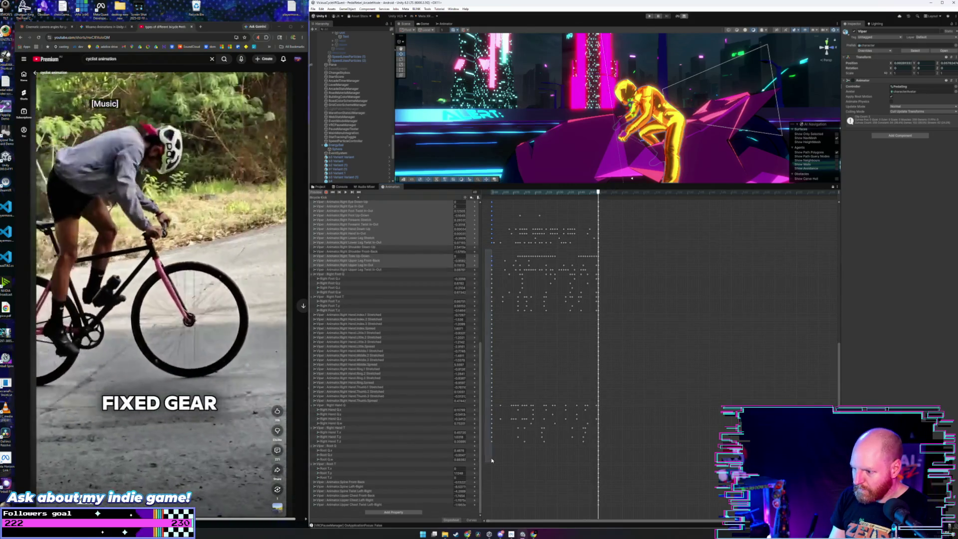
{"action": "left_click", "coordinate": [492, 456]}
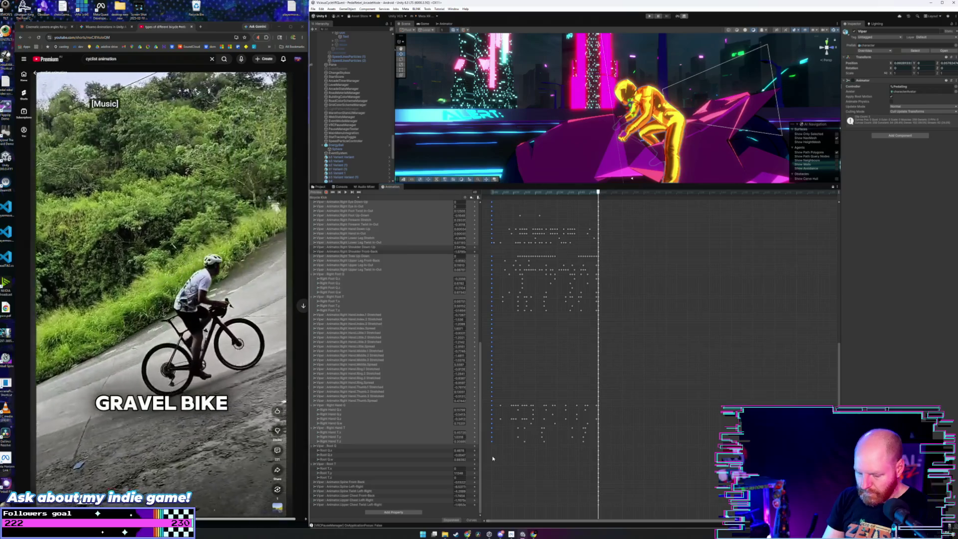
{"action": "key", "text": "space"}
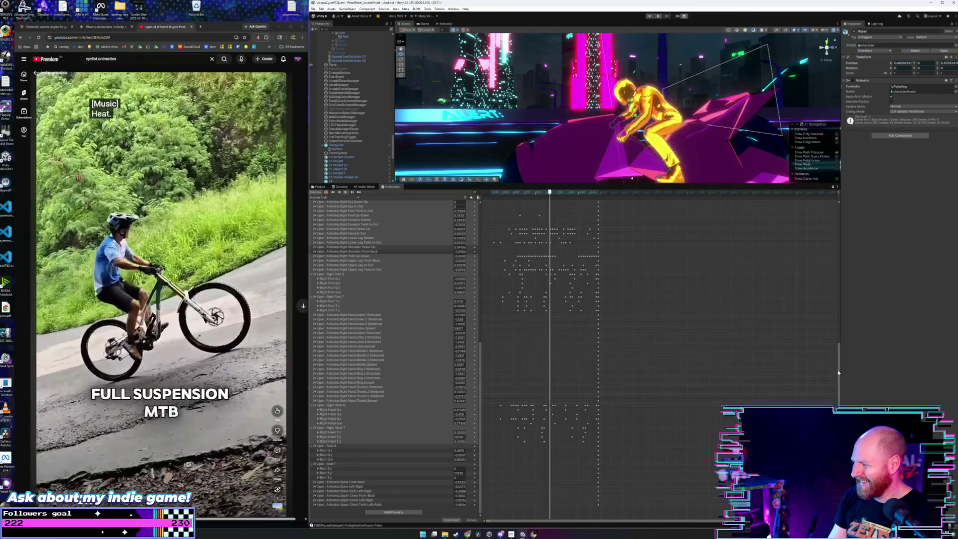
{"action": "scroll", "coordinate": [837, 360], "scroll_direction": "up", "scroll_amount": 1}
{"action": "scroll", "coordinate": [822, 239], "scroll_direction": "up", "scroll_amount": 5}
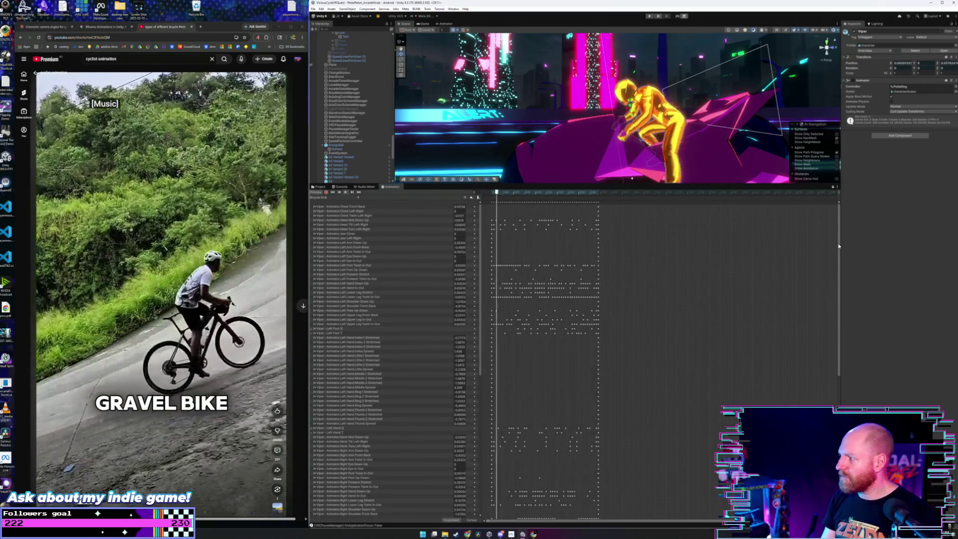
{"action": "scroll", "coordinate": [839, 246], "scroll_direction": "down", "scroll_amount": 10}
{"action": "scroll", "coordinate": [841, 232], "scroll_direction": "up", "scroll_amount": 10}
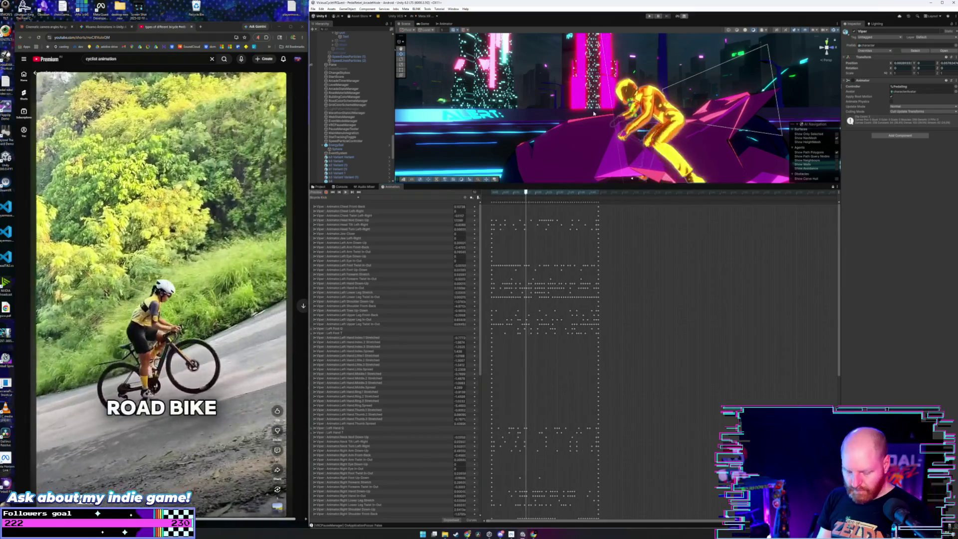
Drag the splitter down to enlarge the Scene view.
{"action": "left_click_drag", "start_coordinate": [628, 183], "coordinate": [628, 388]}
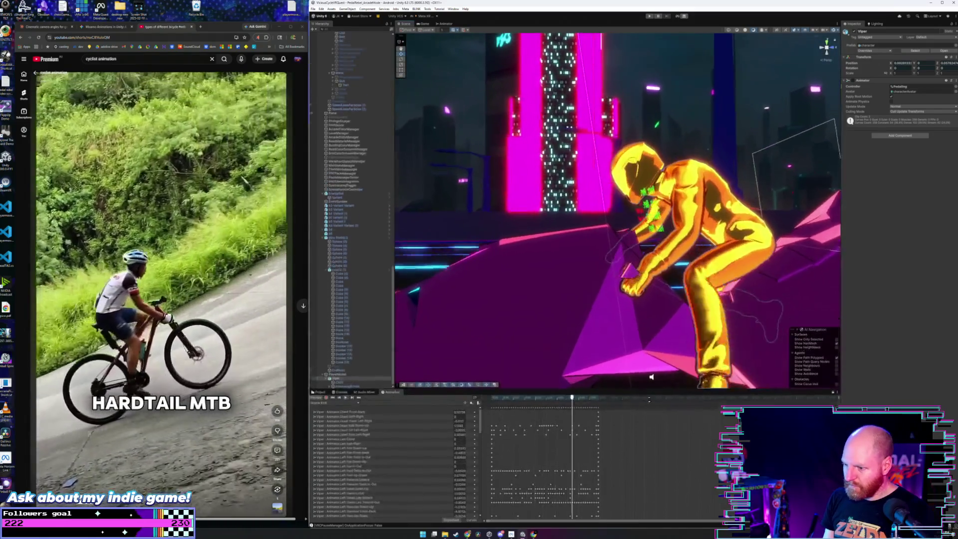
{"action": "scroll", "coordinate": [612, 245], "scroll_direction": "down", "scroll_amount": 10}
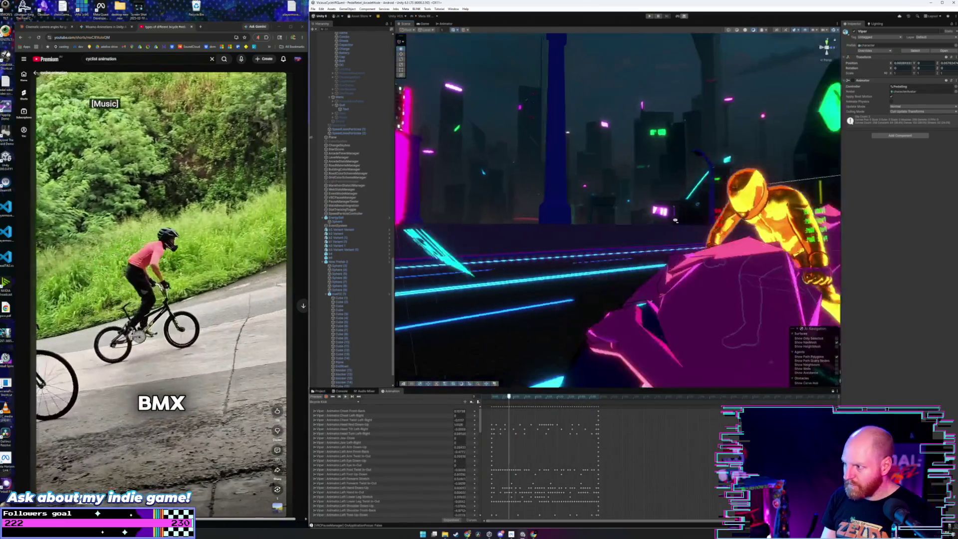
{"action": "scroll", "coordinate": [823, 227], "scroll_direction": "down", "scroll_amount": 5}
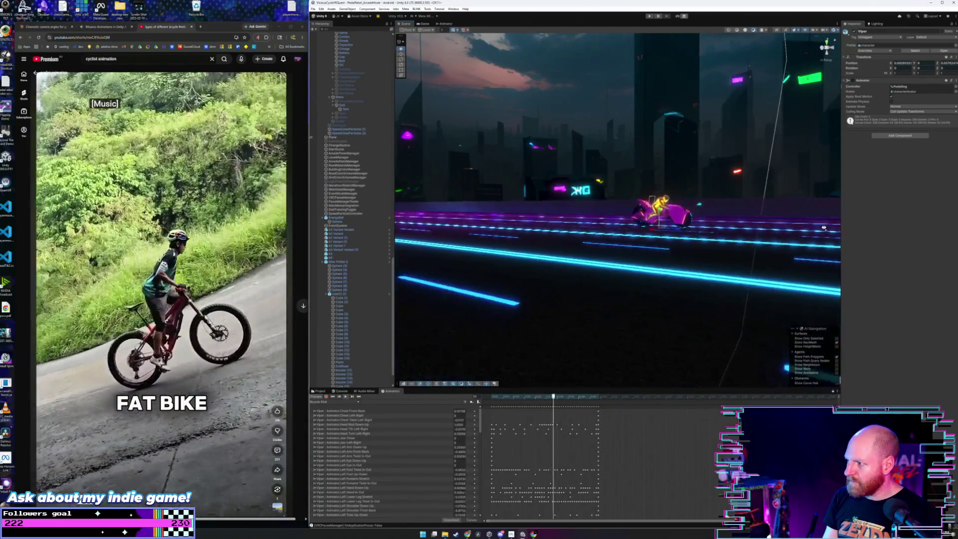
{"action": "scroll", "coordinate": [824, 228], "scroll_direction": "down", "scroll_amount": 5}
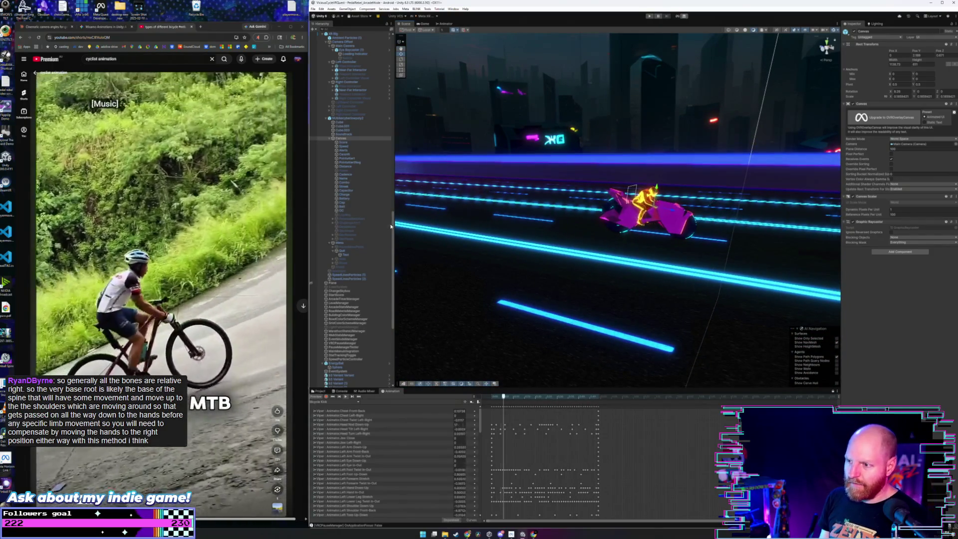
Select Viper, frame it, and orbit to a frontal view of the rider.
{"action": "left_click", "coordinate": [351, 139]}
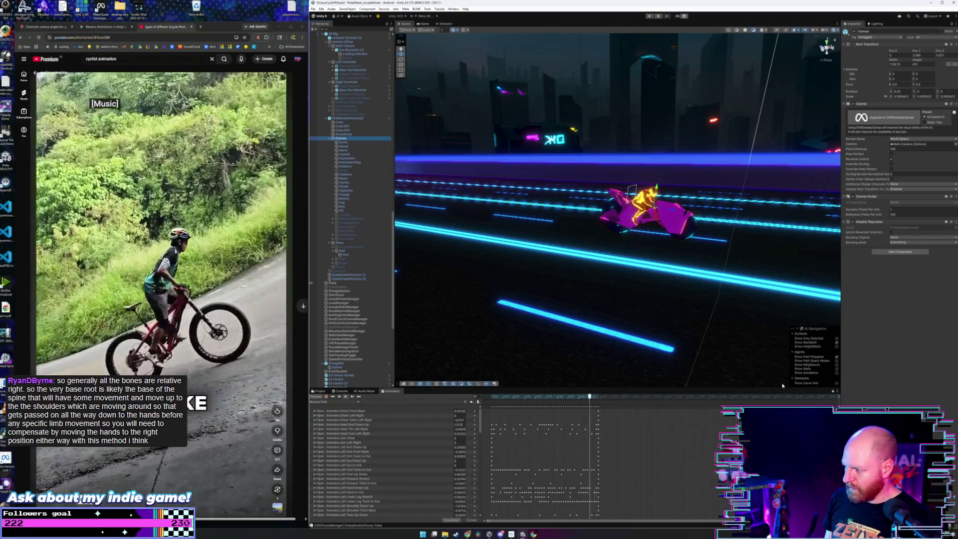
{"action": "left_click", "coordinate": [815, 395]}
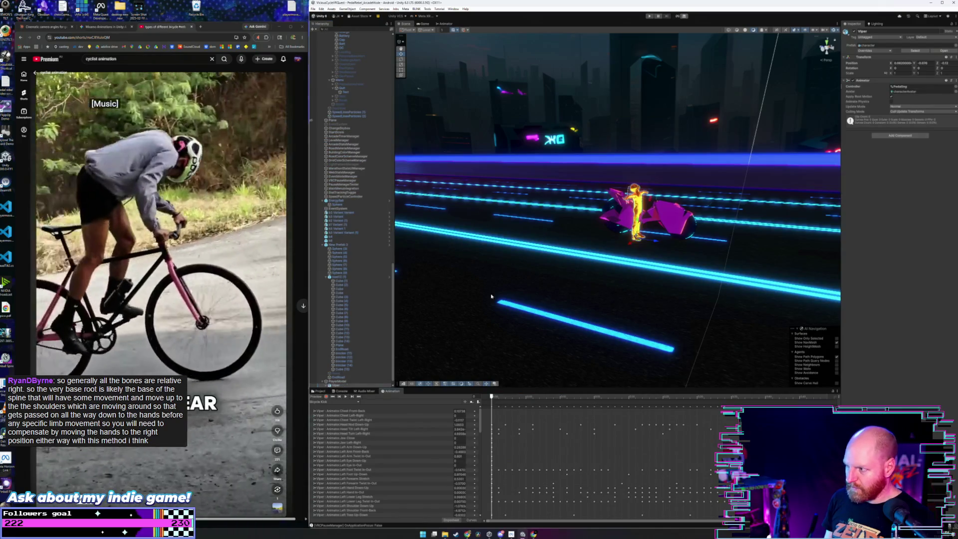
{"action": "key", "text": "f"}
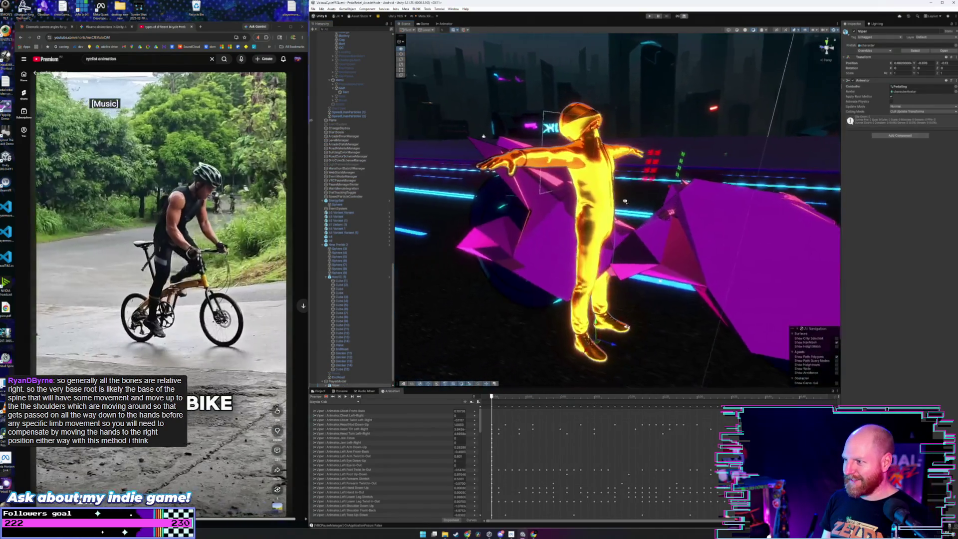
{"action": "mouse_move", "coordinate": [625, 201]}
{"action": "left_mouse_down"}
{"action": "mouse_move", "coordinate": [598, 200]}
{"action": "mouse_move", "coordinate": [494, 155]}
{"action": "left_mouse_up"}
{"action": "left_click", "coordinate": [314, 9]}
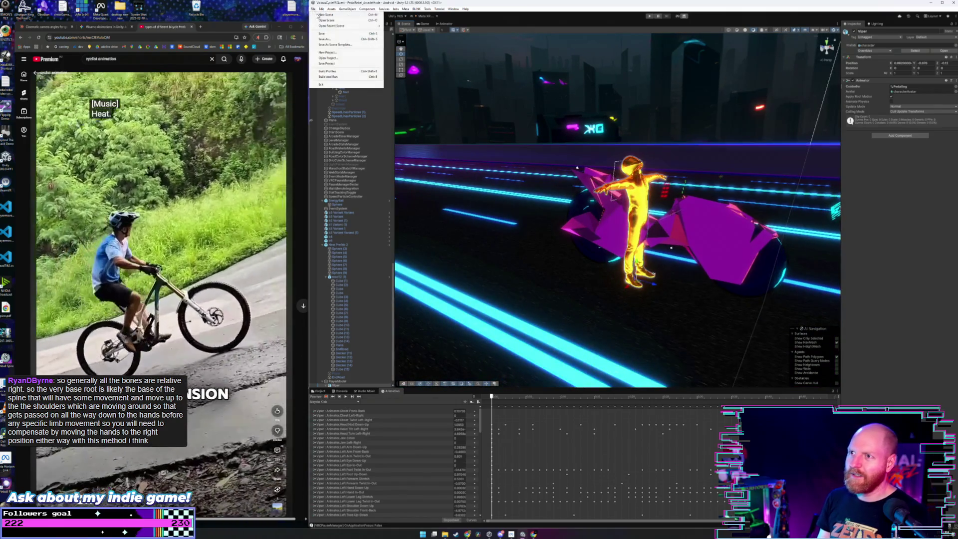
{"action": "left_click", "coordinate": [343, 65]}
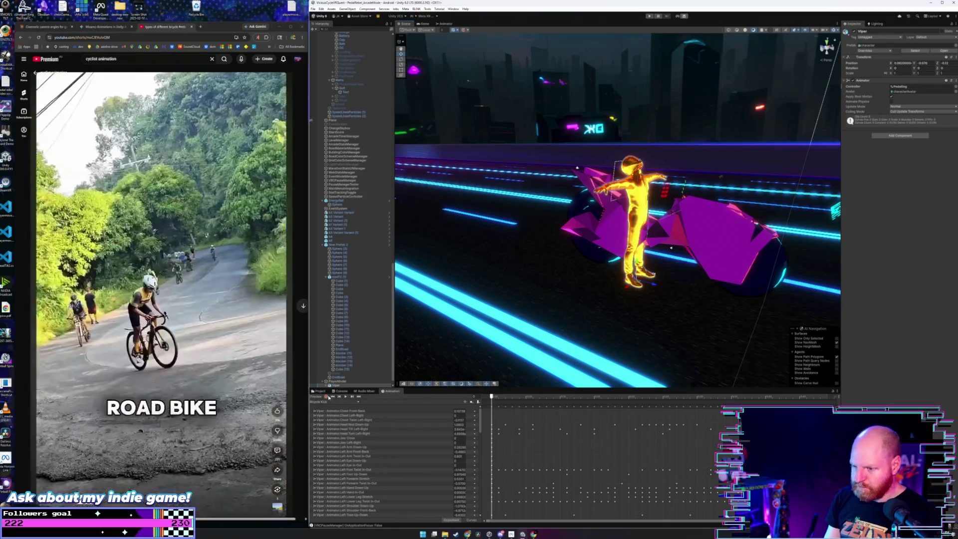
{"action": "left_click", "coordinate": [322, 392]}
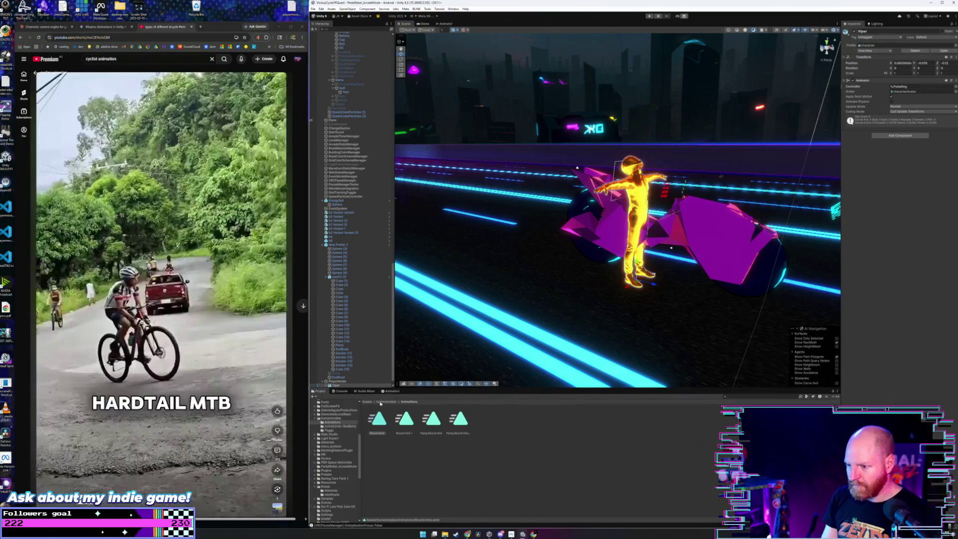
Return the Project window to the Assets root and collapse Canvas and Viper in the Hierarchy.
{"action": "left_click", "coordinate": [367, 402]}
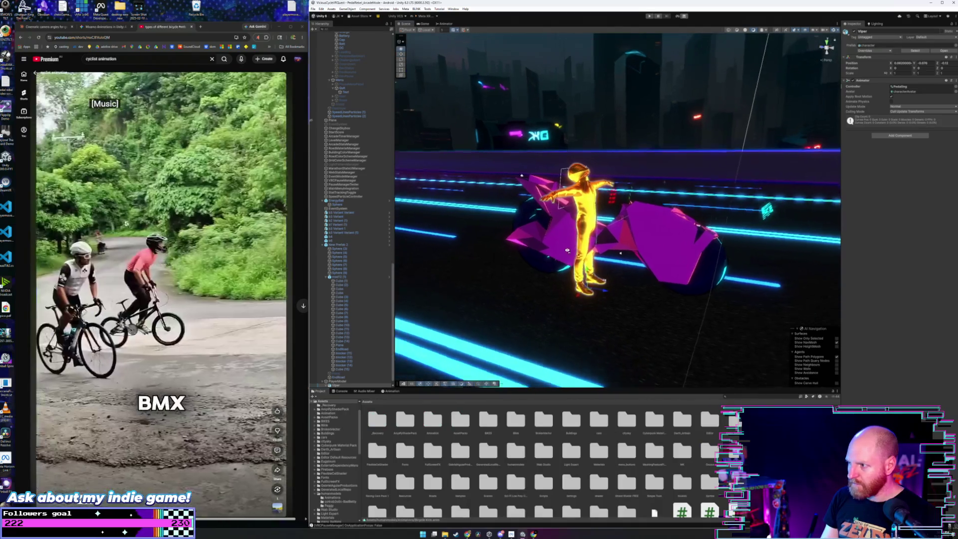
{"action": "left_click_drag", "start_coordinate": [566, 251], "coordinate": [567, 251]}
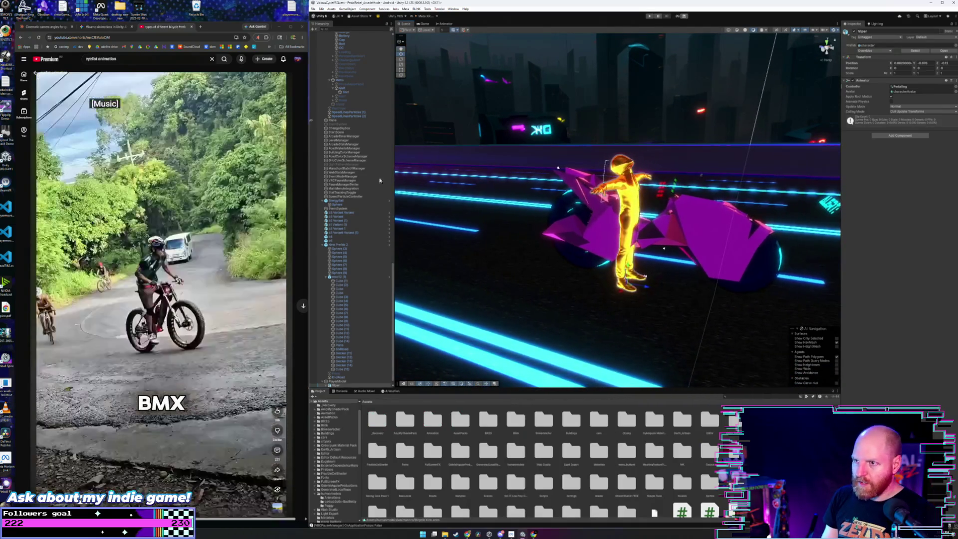
{"action": "scroll", "coordinate": [345, 90], "scroll_direction": "up", "scroll_amount": 10}
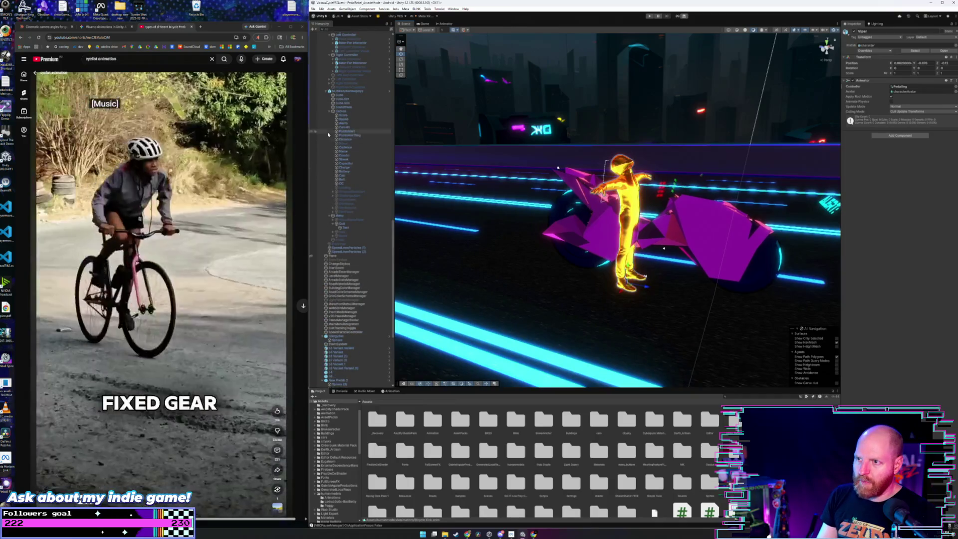
{"action": "left_click", "coordinate": [332, 111]}
{"action": "scroll", "coordinate": [345, 100], "scroll_direction": "up", "scroll_amount": 5}
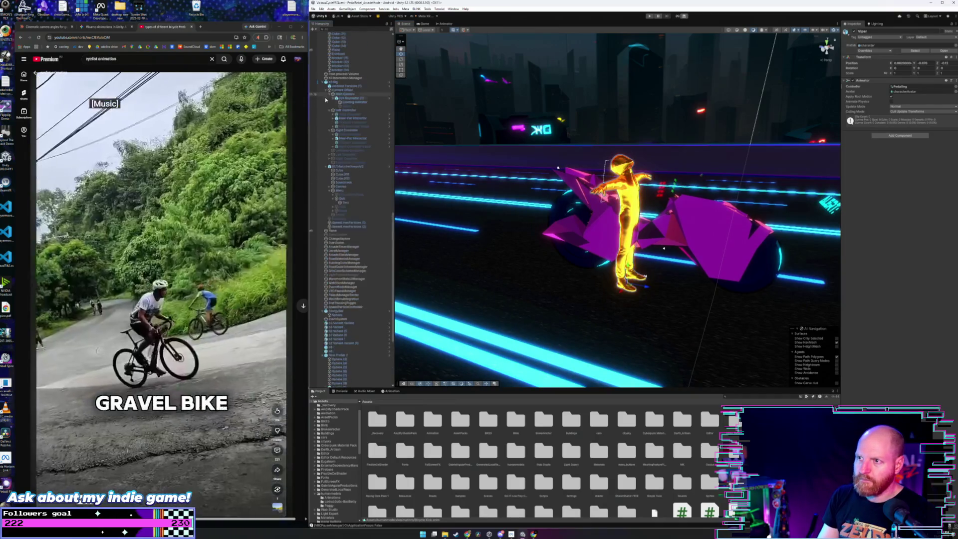
{"action": "scroll", "coordinate": [365, 300], "scroll_direction": "down", "scroll_amount": 8}
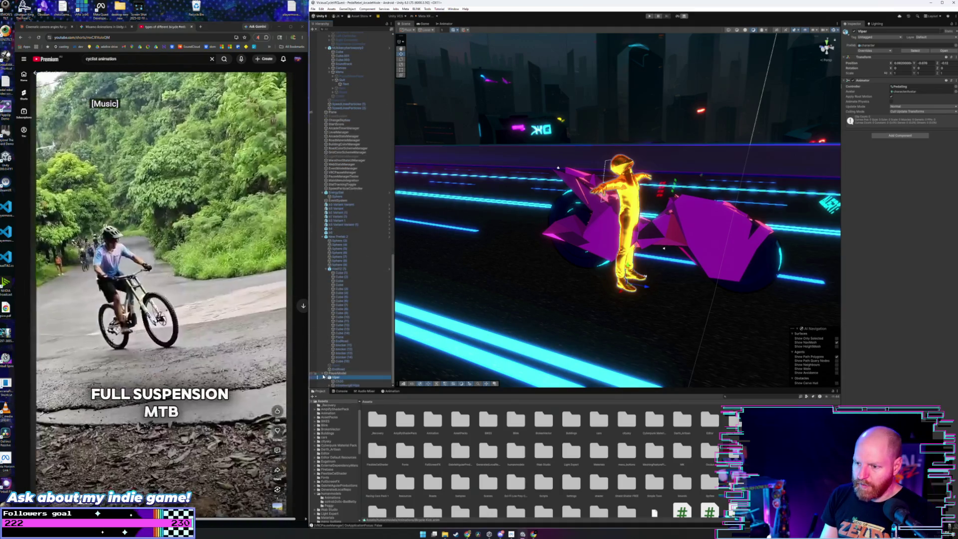
{"action": "left_click", "coordinate": [326, 376]}
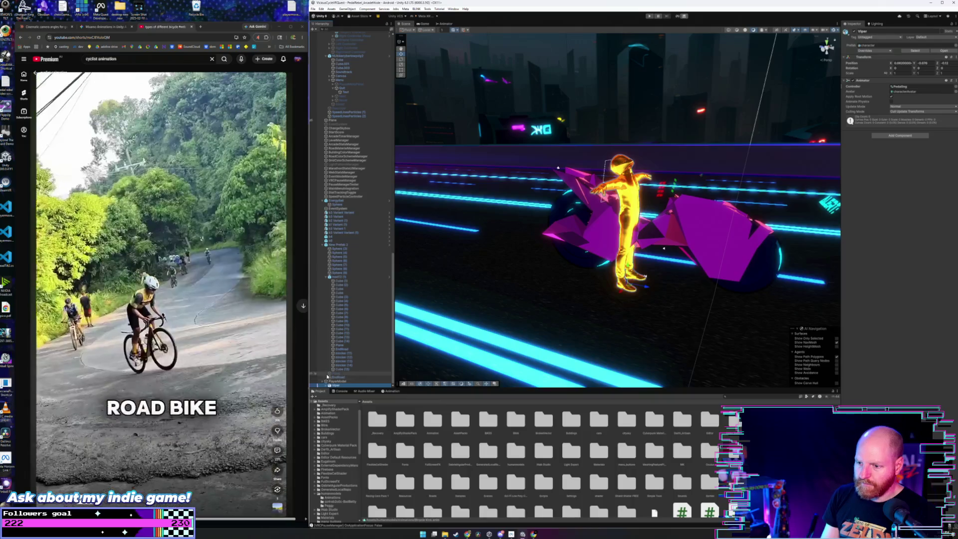
Drag PlayerModel onto the object near the top of the Hierarchy to parent it.
{"action": "left_click", "coordinate": [334, 382]}
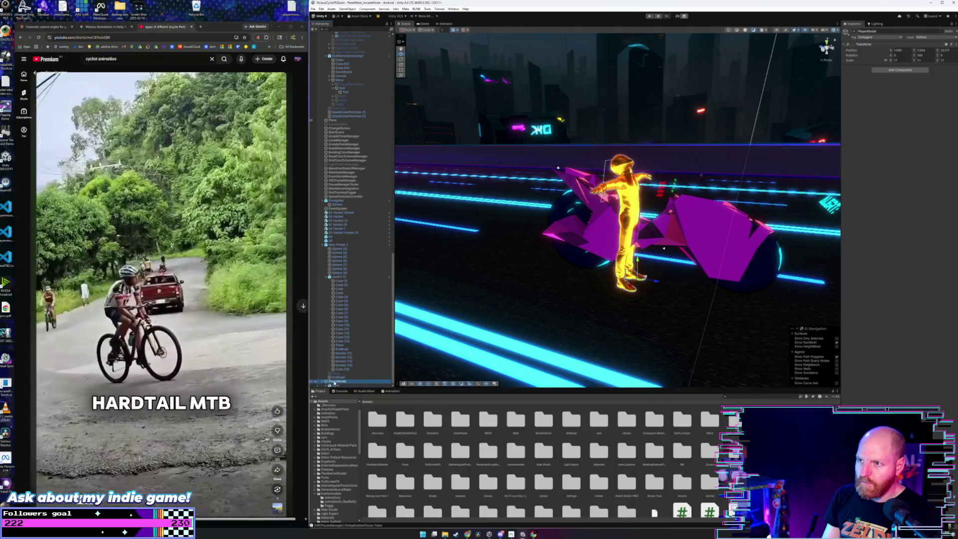
{"action": "scroll", "coordinate": [335, 382], "scroll_direction": "down", "scroll_amount": 3}
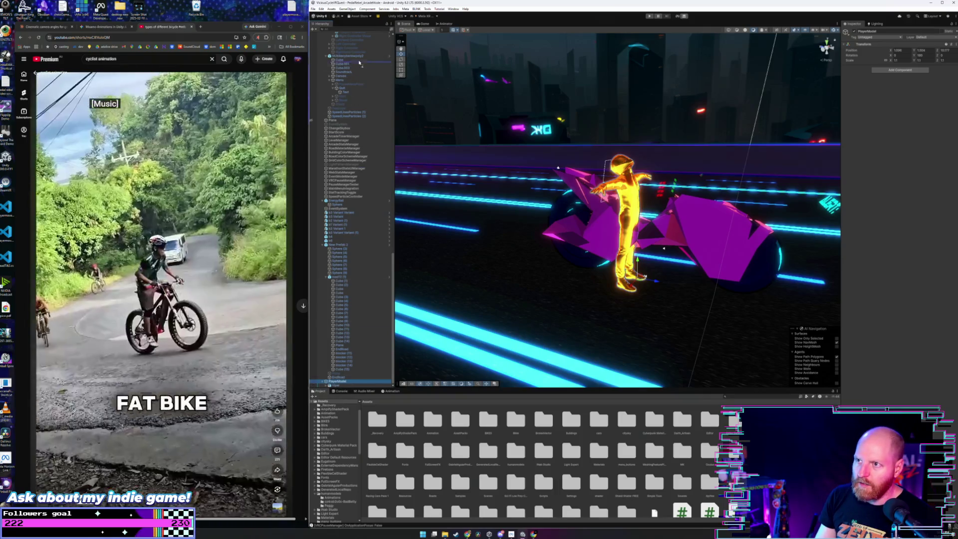
{"action": "left_click_drag", "start_coordinate": [359, 61], "coordinate": [360, 60]}
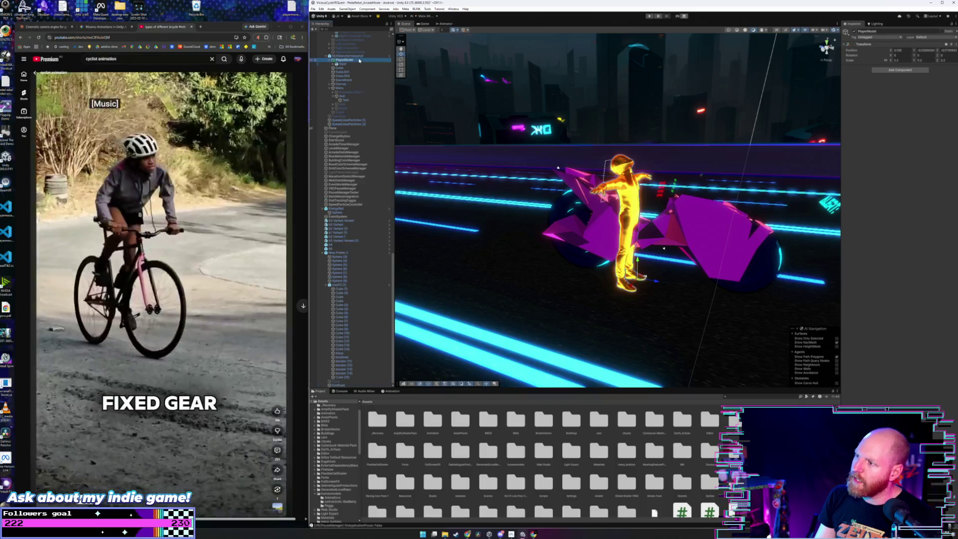
{"action": "left_click", "coordinate": [357, 55]}
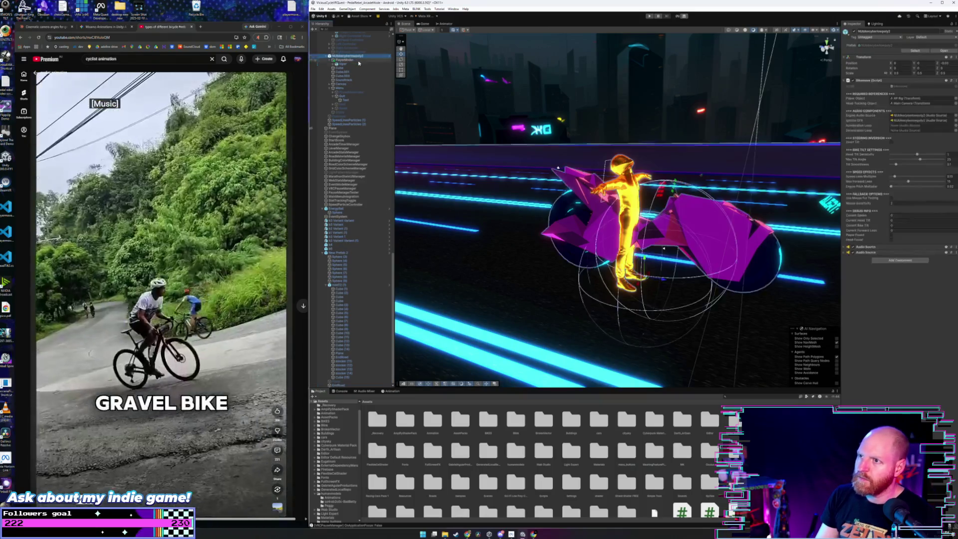
Tilt the bike to about 16.9 degrees with the Rotate tool.
{"action": "left_click_drag", "start_coordinate": [577, 192], "coordinate": [542, 179]}
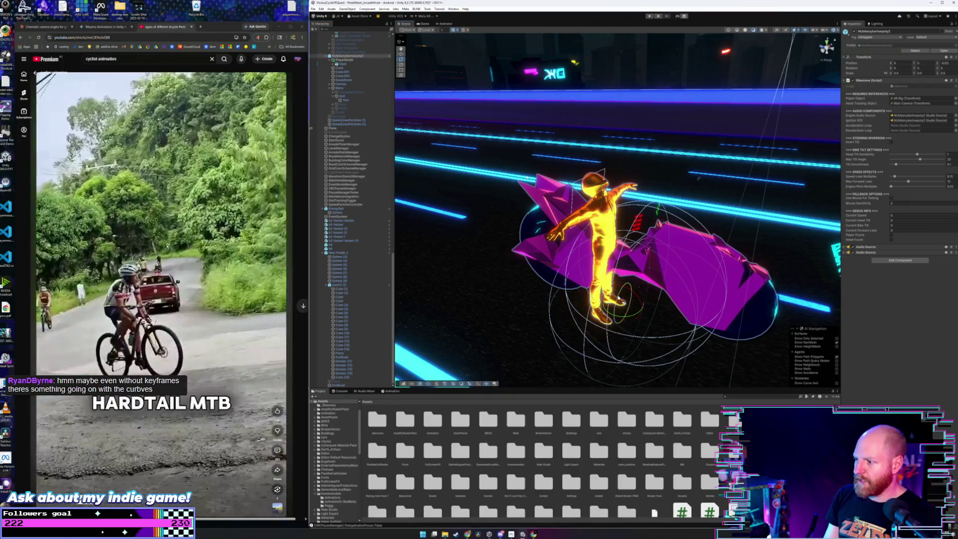
{"action": "mouse_move", "coordinate": [619, 299]}
{"action": "left_mouse_down"}
{"action": "mouse_move", "coordinate": [622, 286]}
{"action": "mouse_move", "coordinate": [592, 240]}
{"action": "left_mouse_up"}
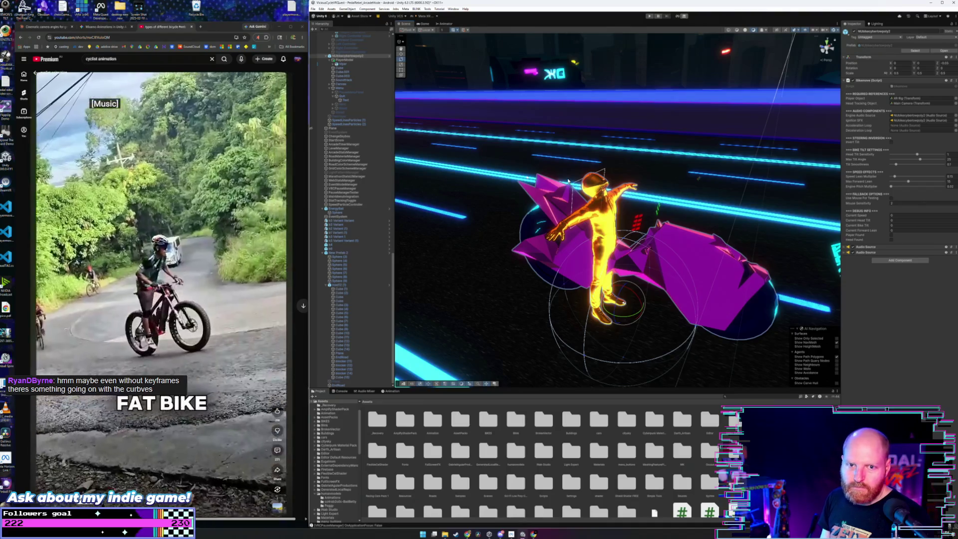
{"action": "left_click_drag", "start_coordinate": [699, 178], "coordinate": [692, 176]}
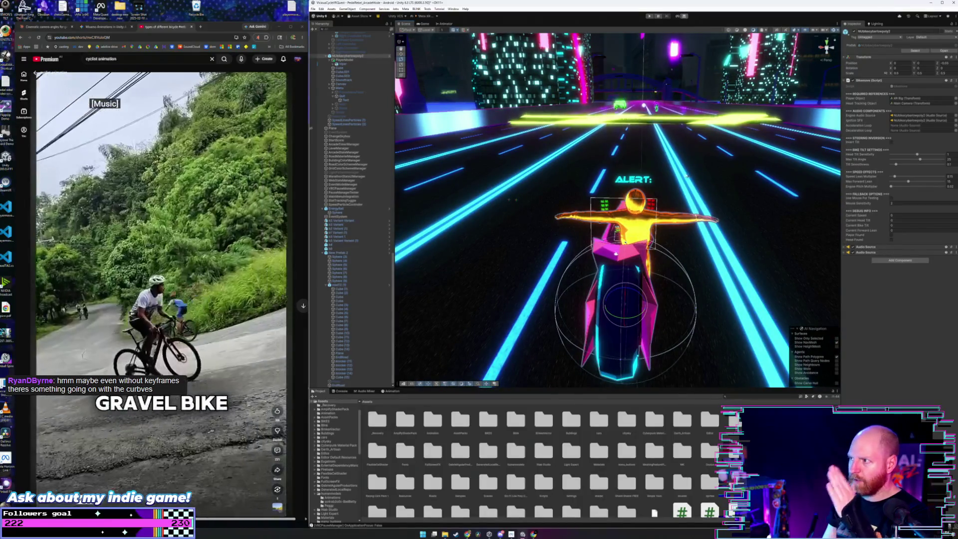
{"action": "mouse_move", "coordinate": [634, 150]}
{"action": "left_mouse_down"}
{"action": "mouse_move", "coordinate": [643, 169]}
{"action": "mouse_move", "coordinate": [557, 155]}
{"action": "left_mouse_up"}
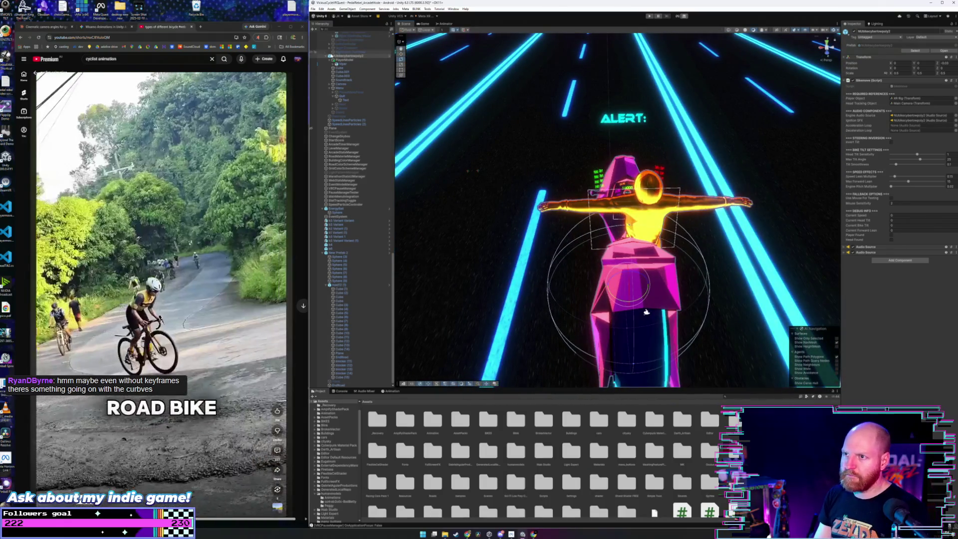
Select PlayerModel and move it left along the X axis.
{"action": "left_click", "coordinate": [337, 60]}
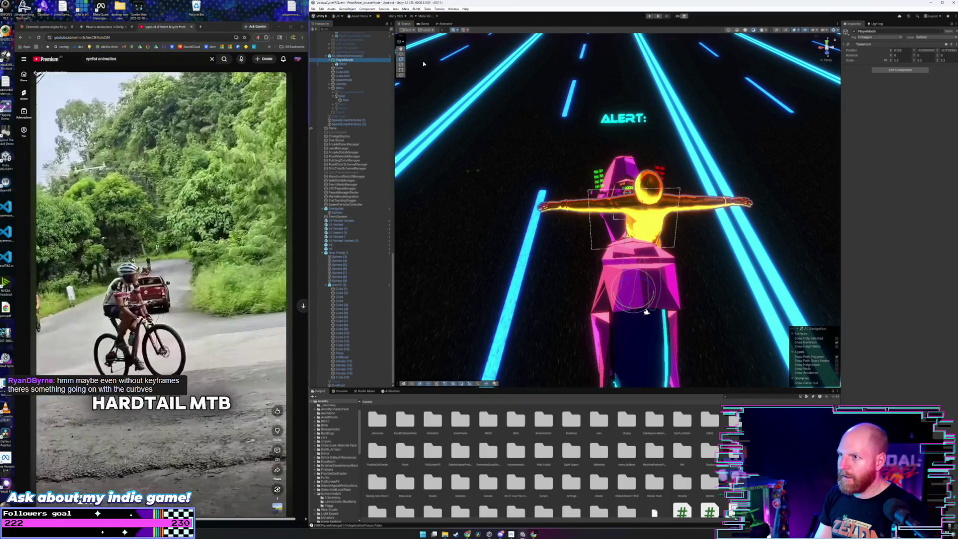
{"action": "mouse_move", "coordinate": [658, 291]}
{"action": "left_mouse_down"}
{"action": "mouse_move", "coordinate": [645, 292]}
{"action": "mouse_move", "coordinate": [660, 282]}
{"action": "mouse_move", "coordinate": [657, 307]}
{"action": "mouse_move", "coordinate": [620, 239]}
{"action": "left_mouse_up"}
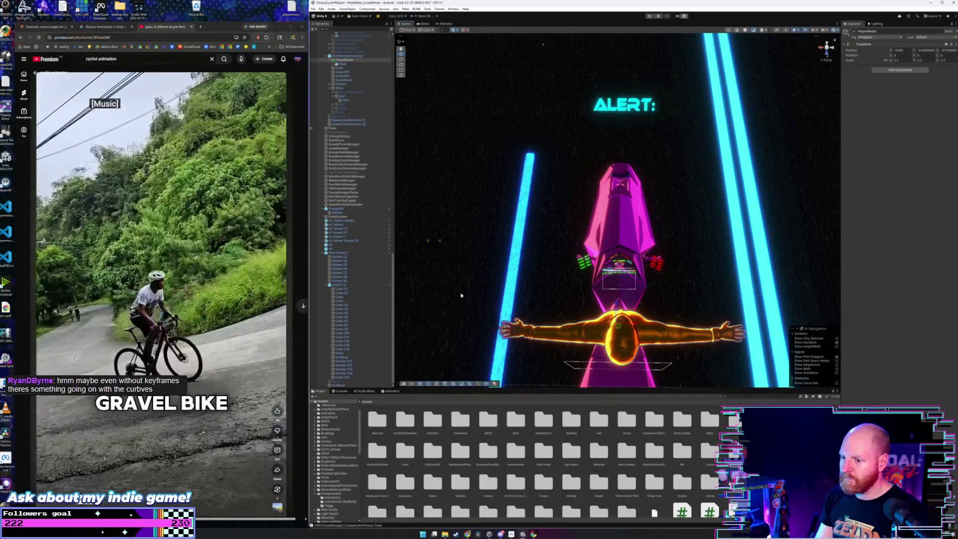
{"action": "left_click", "coordinate": [391, 392]}
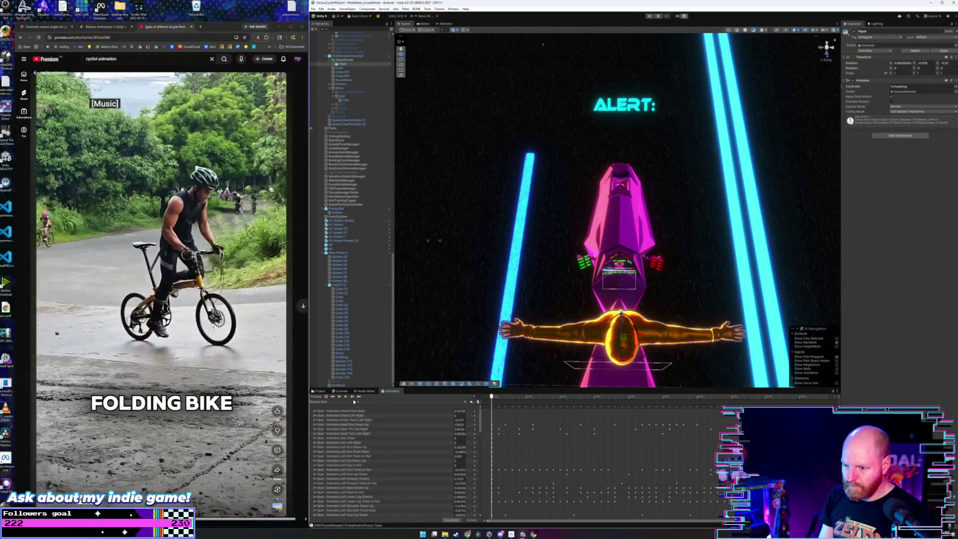
Select Viper, play the pedaling preview, and frame a close side view of the rider on the bike.
{"action": "left_click", "coordinate": [345, 396]}
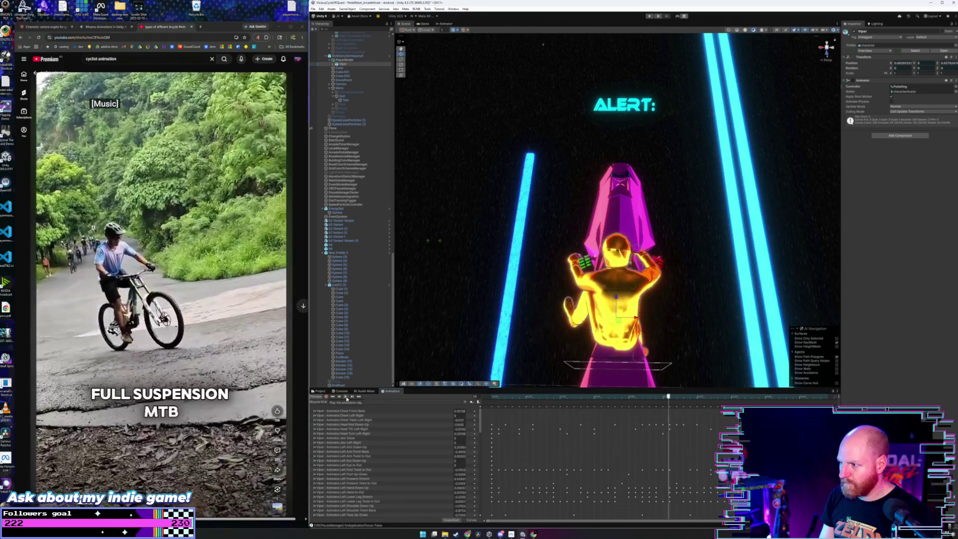
{"action": "left_click_drag", "start_coordinate": [473, 340], "coordinate": [468, 331]}
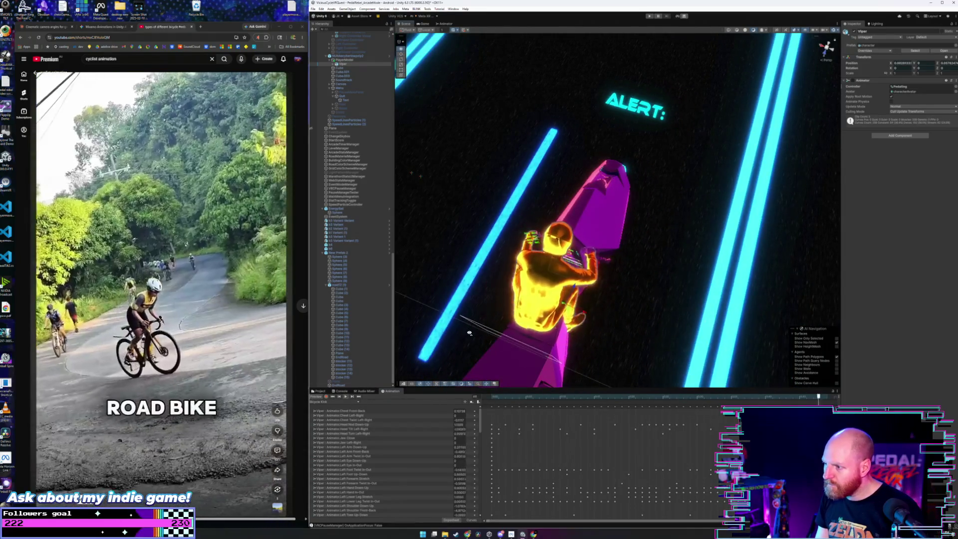
{"action": "left_click", "coordinate": [471, 306]}
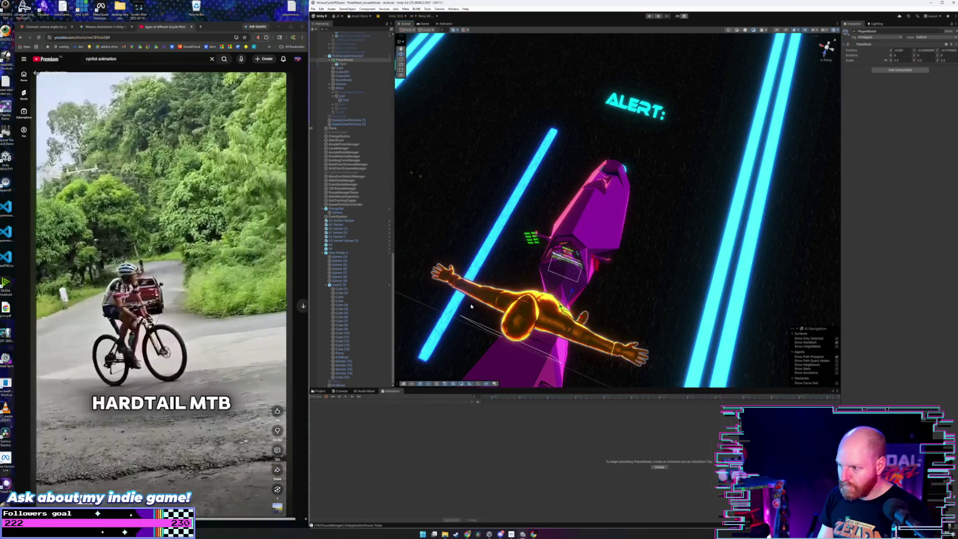
{"action": "left_click", "coordinate": [342, 65]}
{"action": "left_click", "coordinate": [346, 397]}
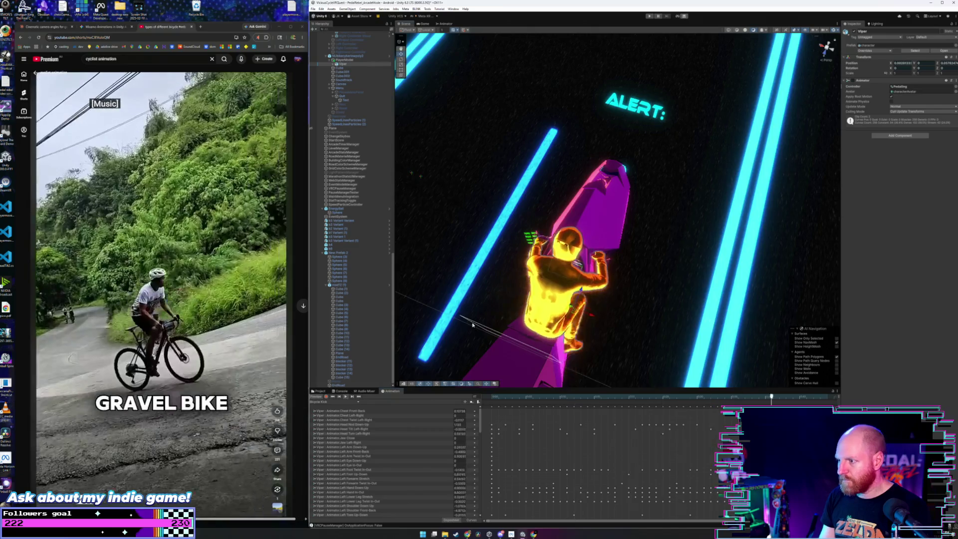
{"action": "mouse_move", "coordinate": [500, 299]}
{"action": "left_mouse_down"}
{"action": "mouse_move", "coordinate": [474, 280]}
{"action": "mouse_move", "coordinate": [392, 255]}
{"action": "left_mouse_up"}
{"action": "key", "text": "f"}
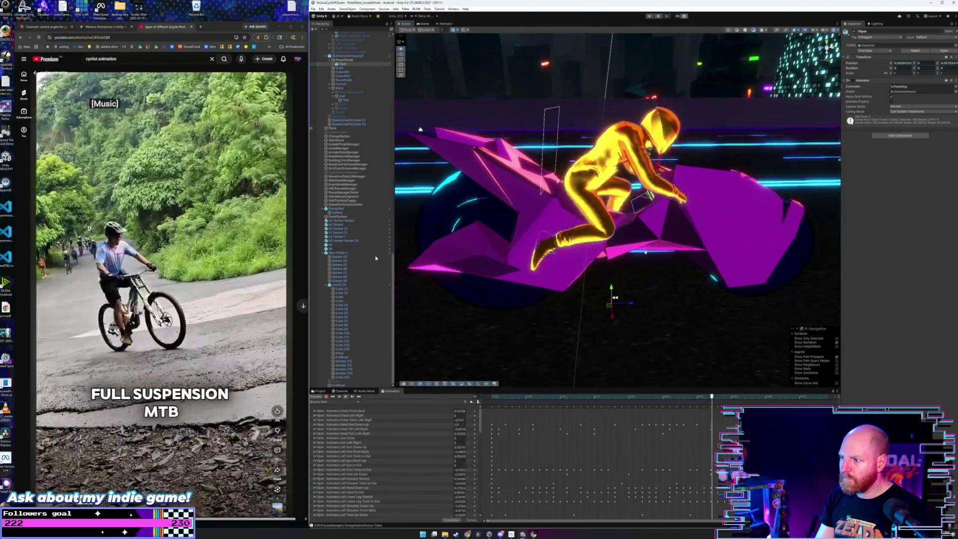
{"action": "left_click", "coordinate": [348, 60]}
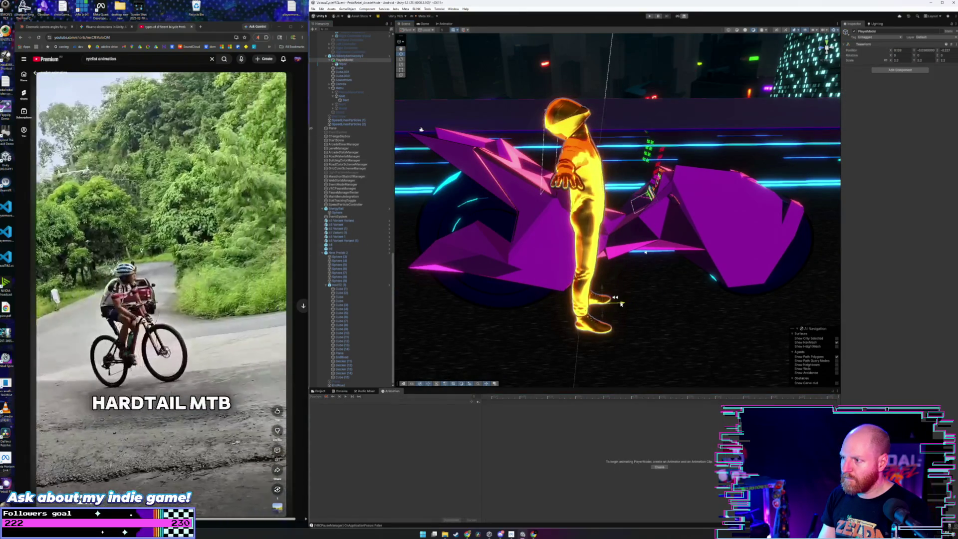
Replay Viper's pedaling animation while switching between Viper, PlayerModel and the bike root.
{"action": "left_click", "coordinate": [343, 64]}
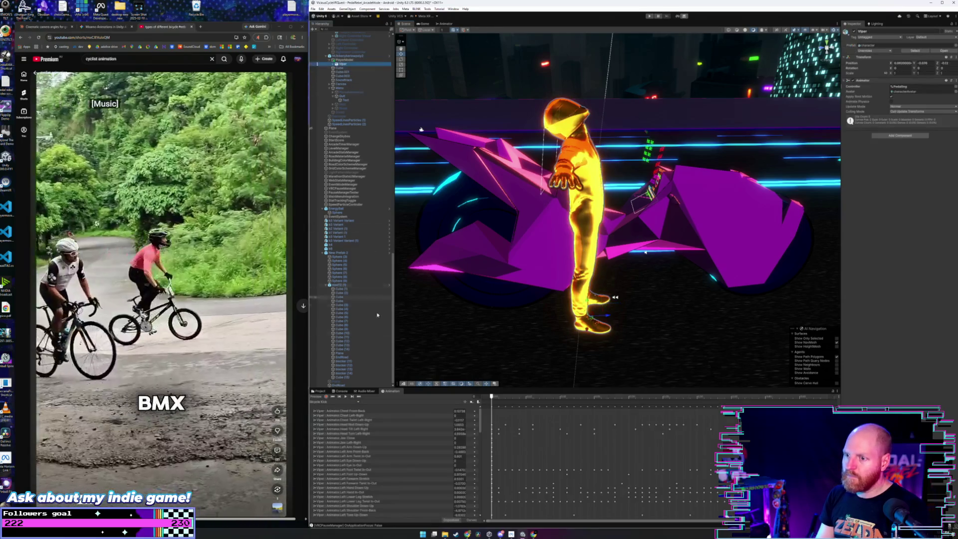
{"action": "left_click", "coordinate": [346, 397]}
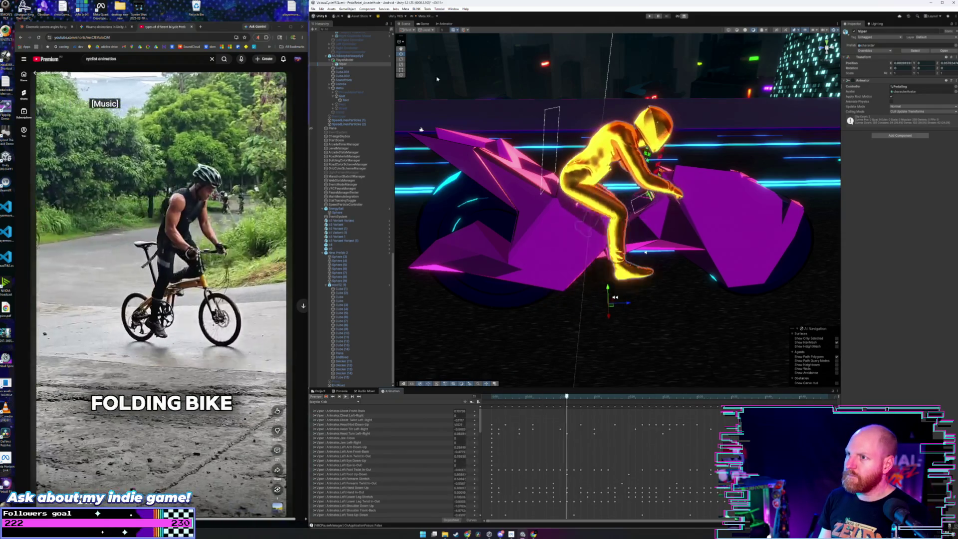
{"action": "left_click", "coordinate": [349, 55]}
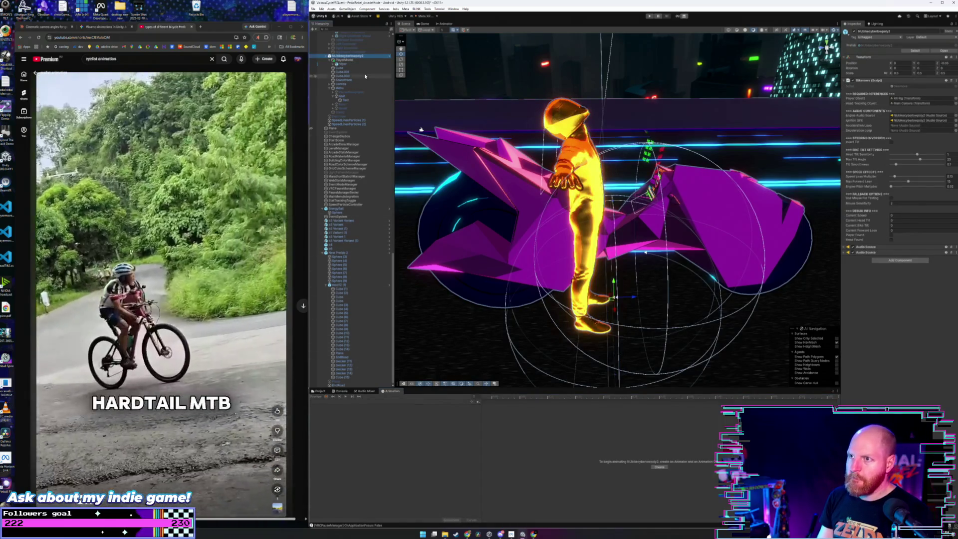
{"action": "left_click", "coordinate": [350, 61]}
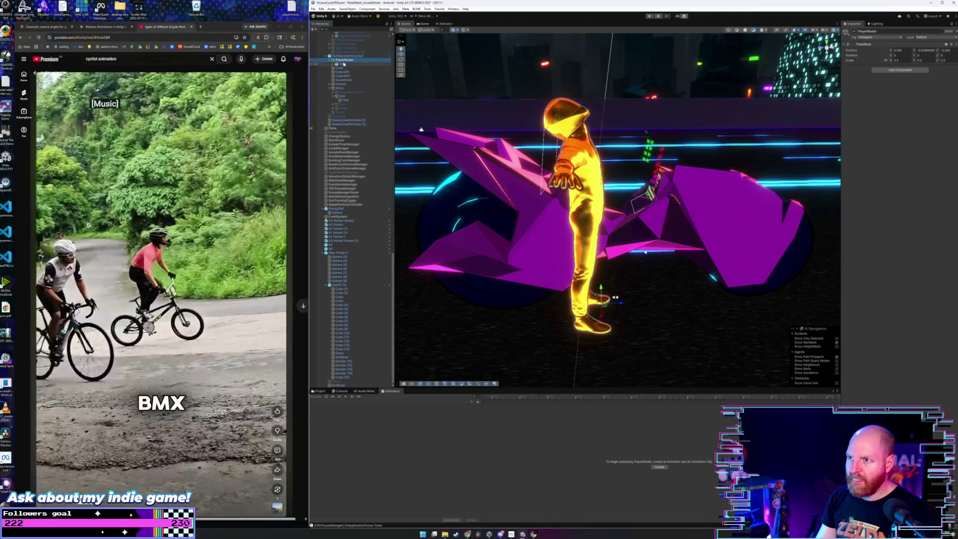
{"action": "left_click", "coordinate": [344, 64]}
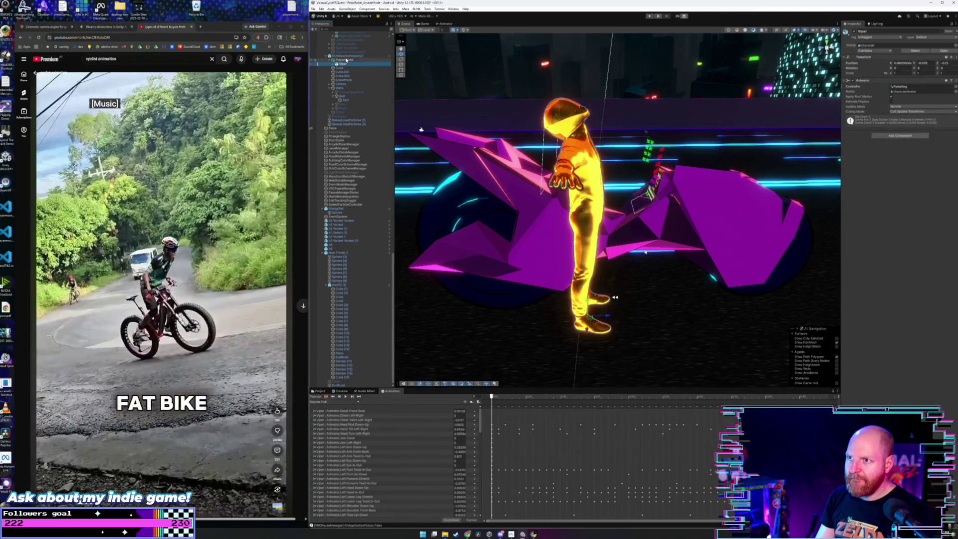
{"action": "left_click", "coordinate": [348, 56]}
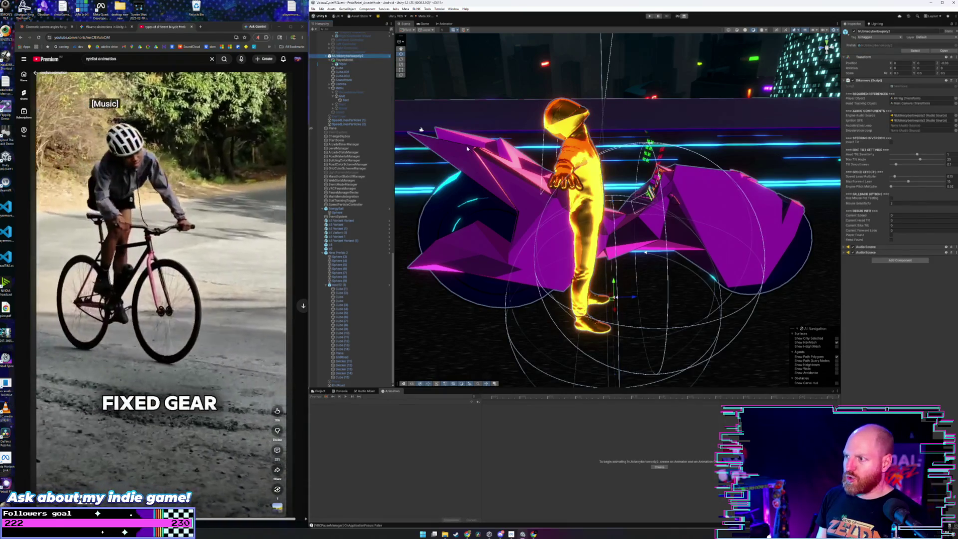
Save the whole project from the File menu.
{"action": "left_click", "coordinate": [314, 9]}
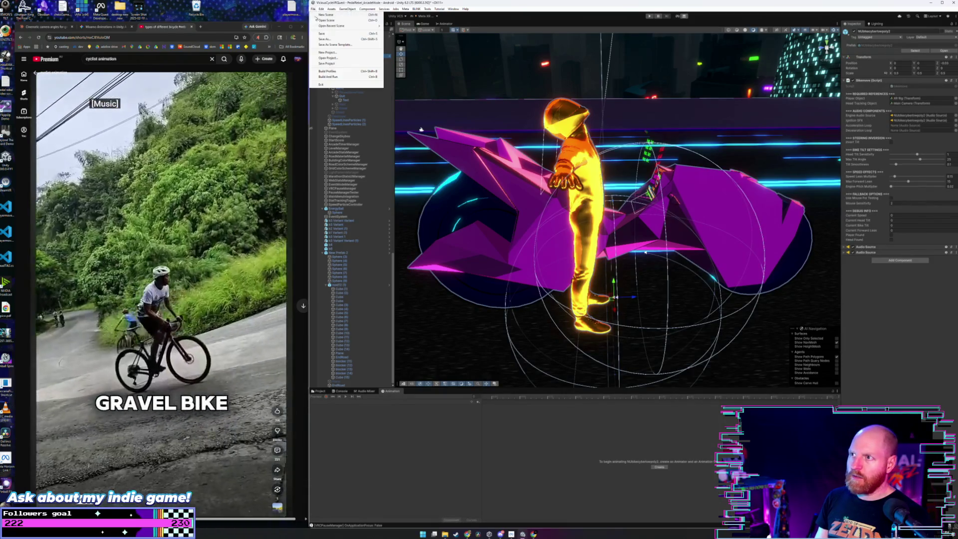
{"action": "left_click", "coordinate": [325, 34]}
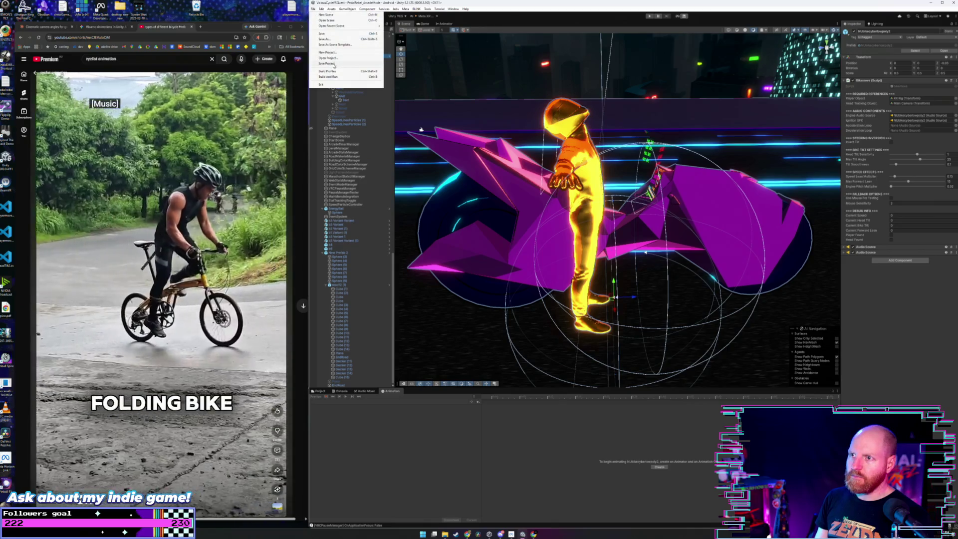
{"action": "left_click", "coordinate": [334, 65]}
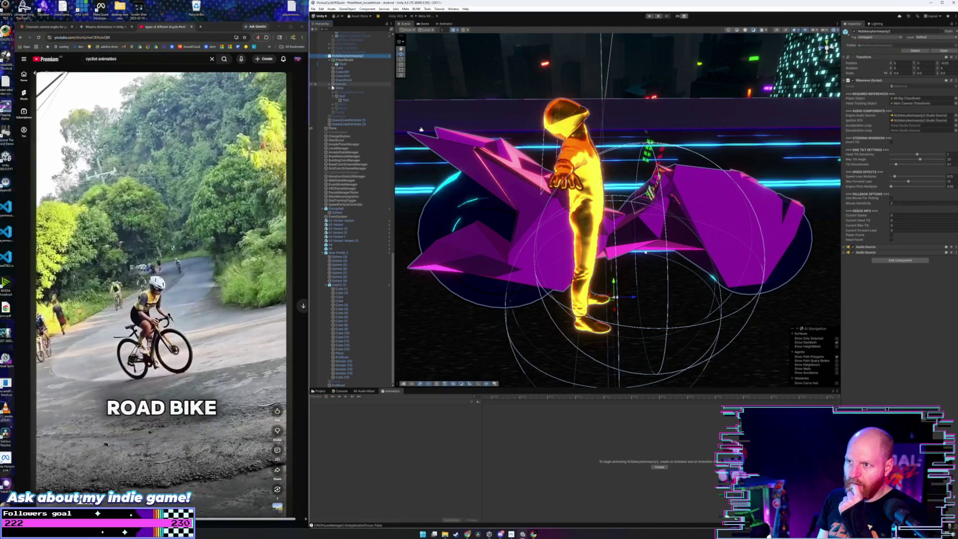
{"action": "scroll", "coordinate": [345, 81], "scroll_direction": "up", "scroll_amount": 5}
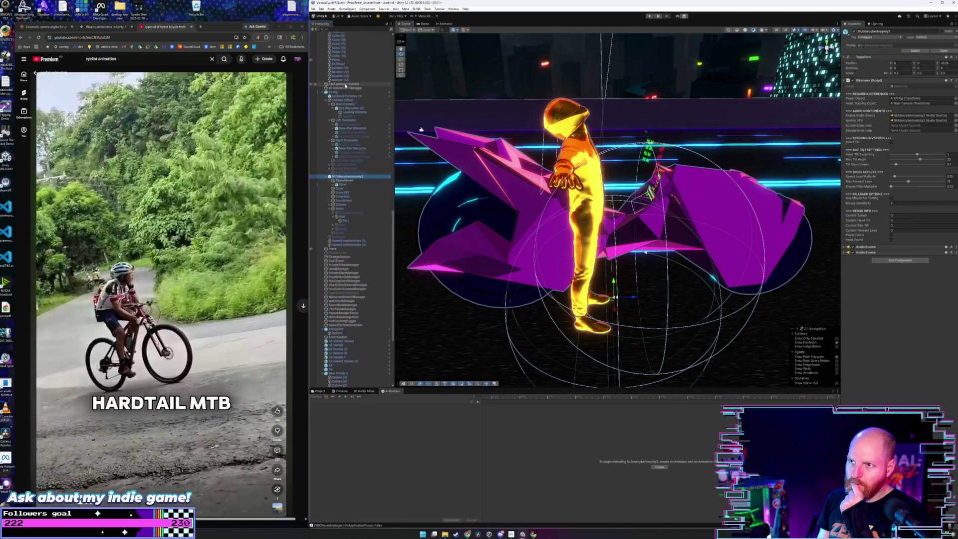
Select the Main Camera and frame it with the bike from a side view.
{"action": "left_click", "coordinate": [345, 104]}
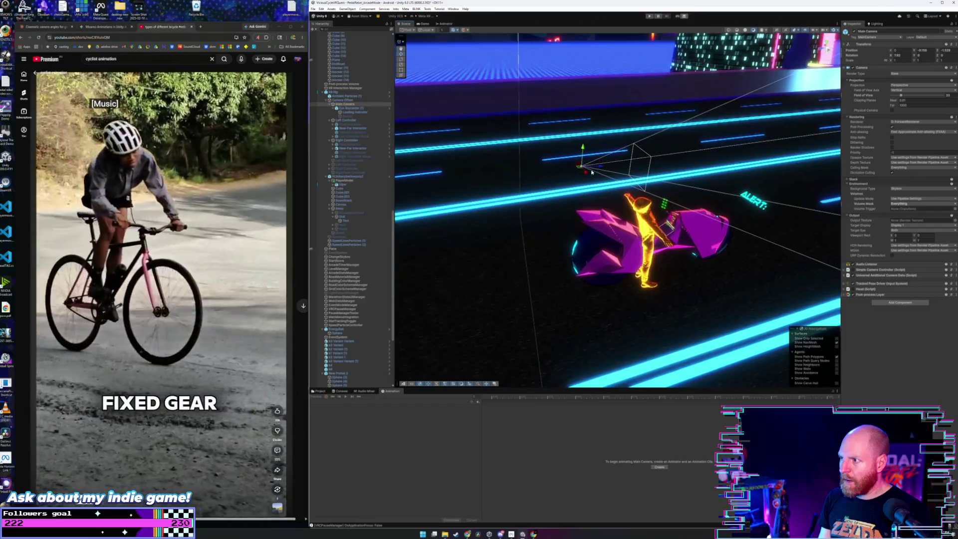
{"action": "left_click_drag", "start_coordinate": [591, 169], "coordinate": [694, 228]}
{"action": "key", "text": "f"}
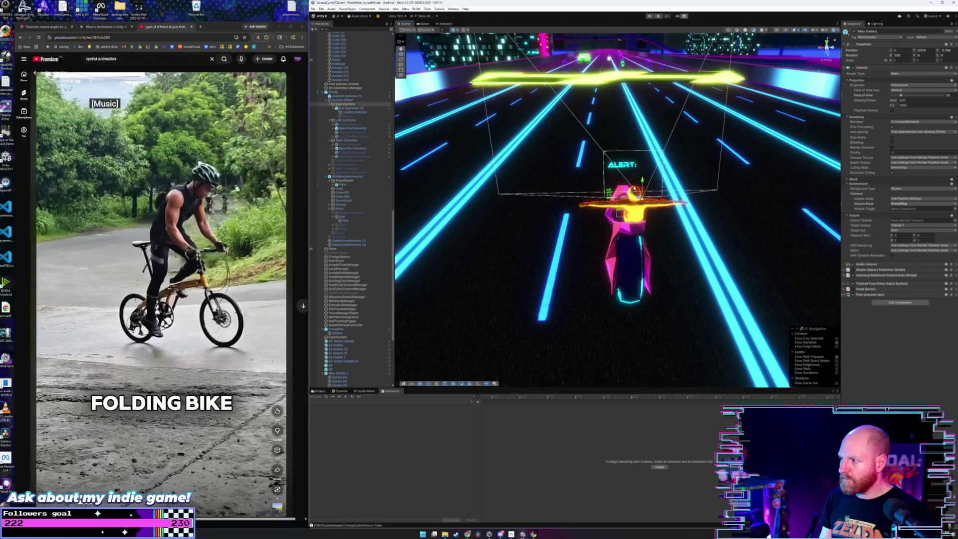
{"action": "mouse_move", "coordinate": [559, 200]}
{"action": "left_mouse_down"}
{"action": "mouse_move", "coordinate": [608, 214]}
{"action": "mouse_move", "coordinate": [580, 216]}
{"action": "left_mouse_up"}
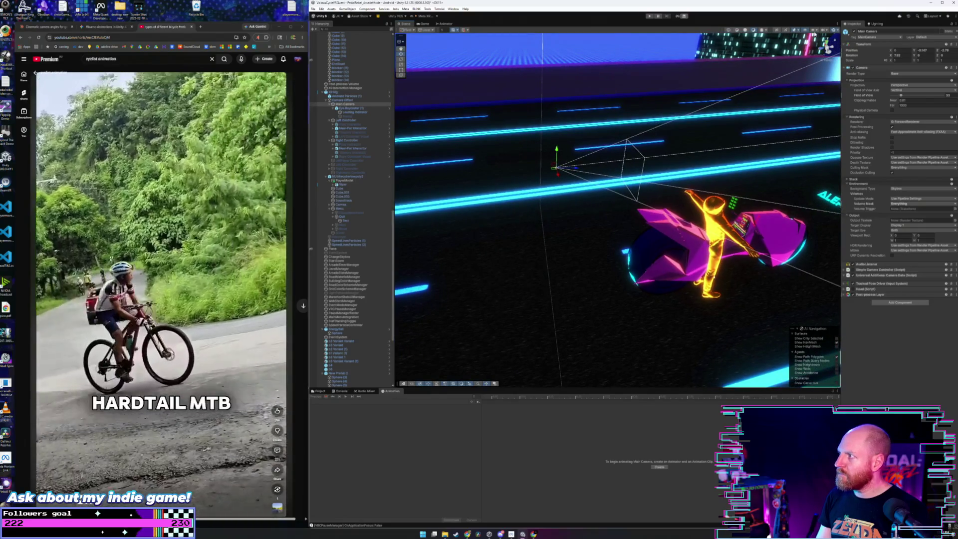
Inspect the Scene view camera settings and placement options, then close them unchanged.
{"action": "left_click", "coordinate": [825, 32]}
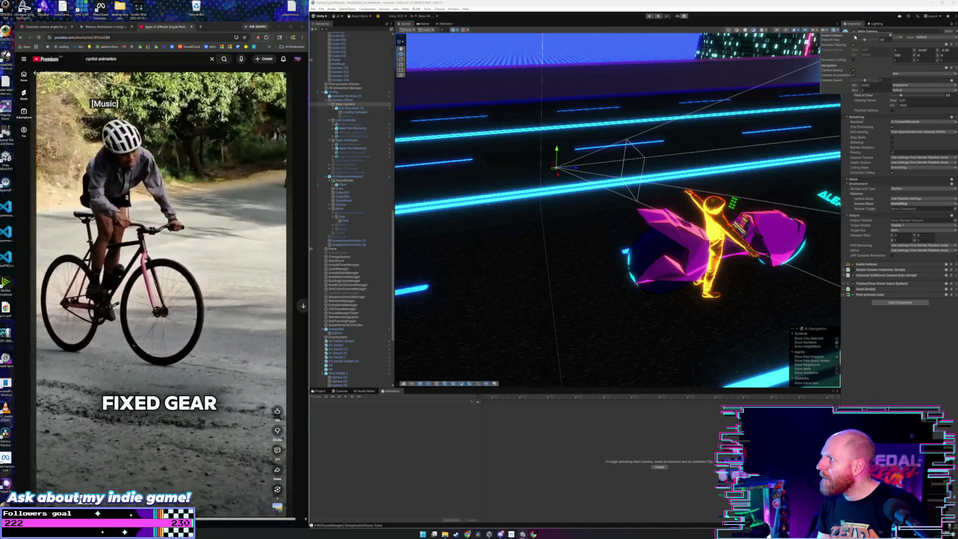
{"action": "left_click", "coordinate": [891, 36]}
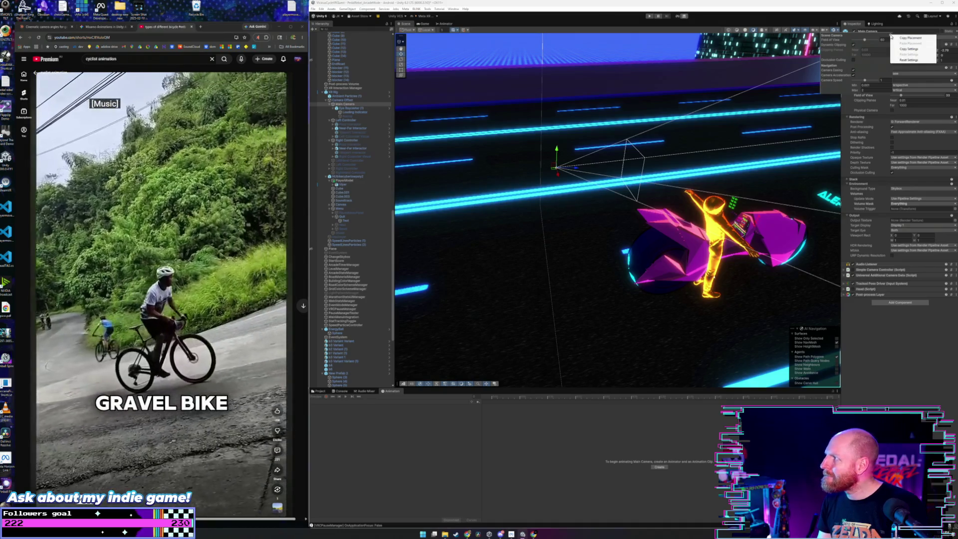
{"action": "left_click", "coordinate": [841, 36]}
{"action": "left_click", "coordinate": [829, 33]}
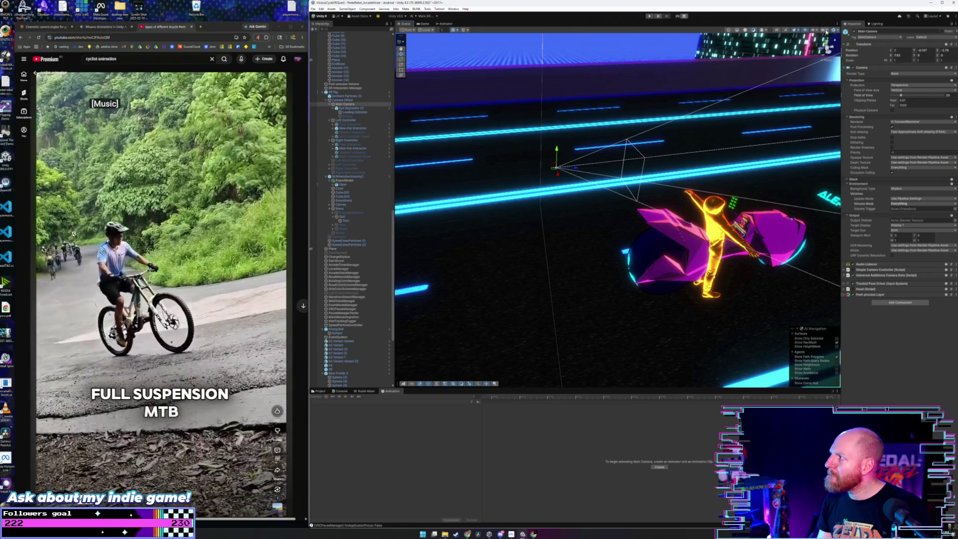
{"action": "left_click", "coordinate": [826, 32]}
{"action": "left_click", "coordinate": [823, 31]}
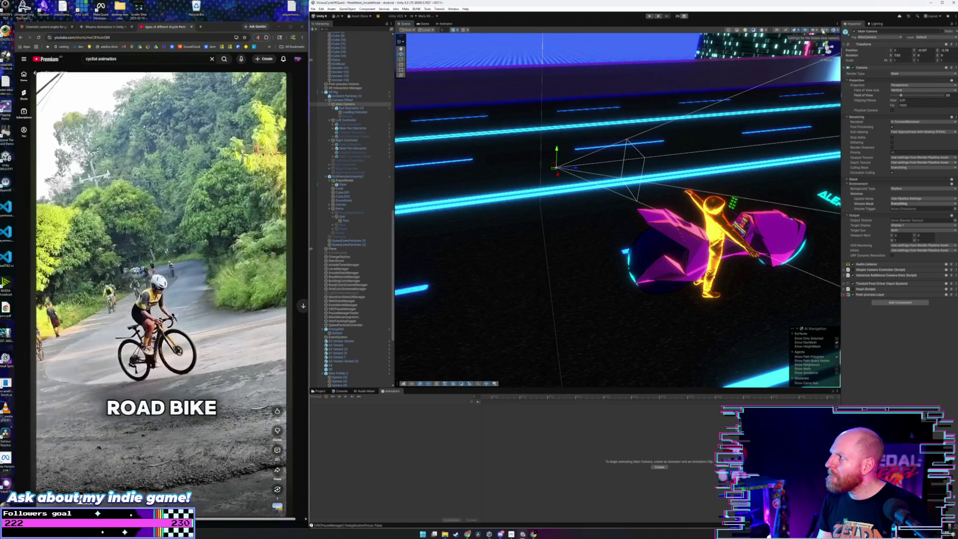
{"action": "left_click", "coordinate": [823, 31]}
{"action": "left_click", "coordinate": [810, 28]}
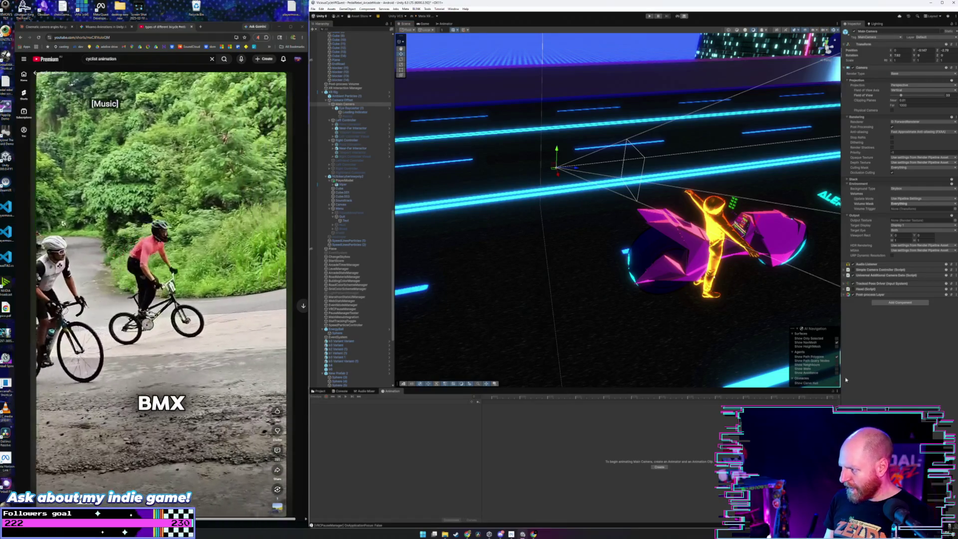
{"action": "right_click", "coordinate": [349, 105]}
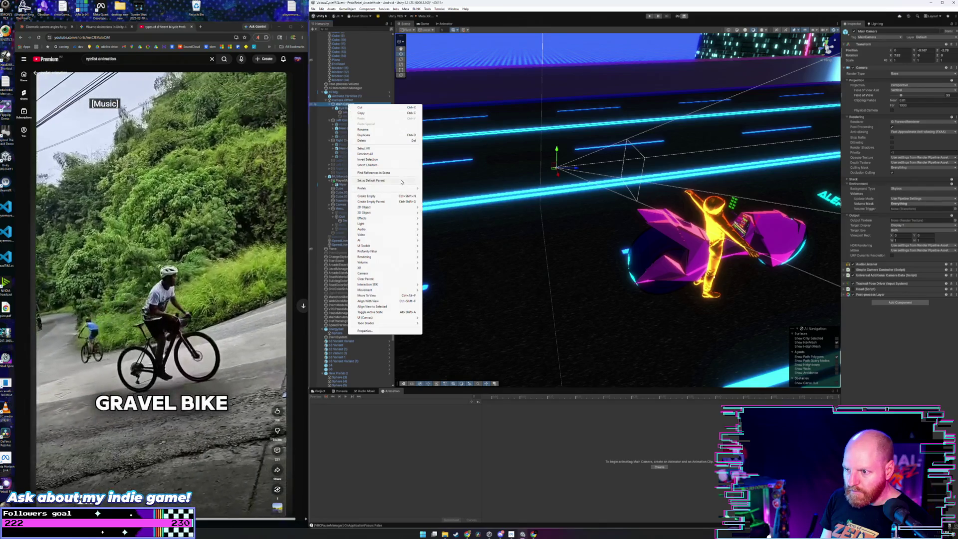
Review Main Camera's floating Properties and the Window menu unchanged, then switch to the Gemini tab.
{"action": "left_click", "coordinate": [399, 332]}
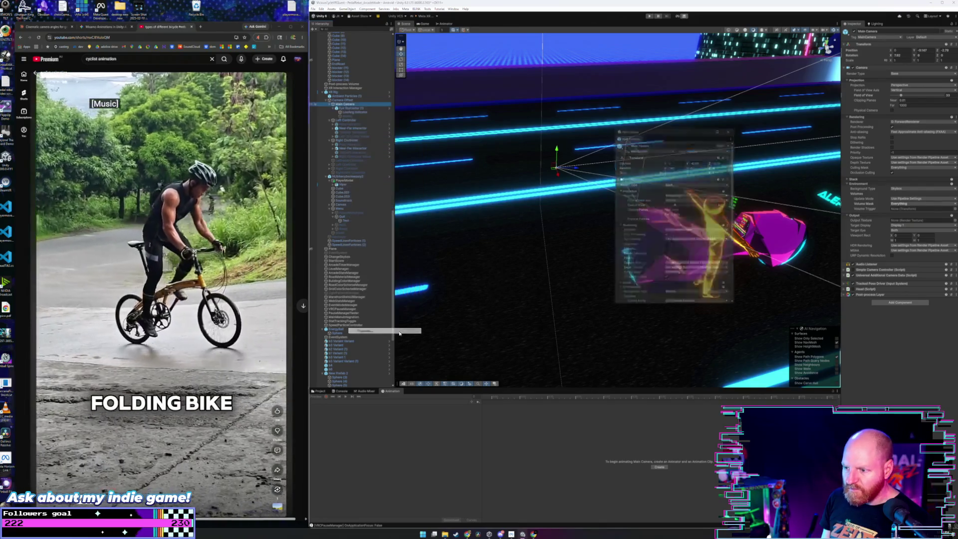
{"action": "left_click", "coordinate": [734, 126]}
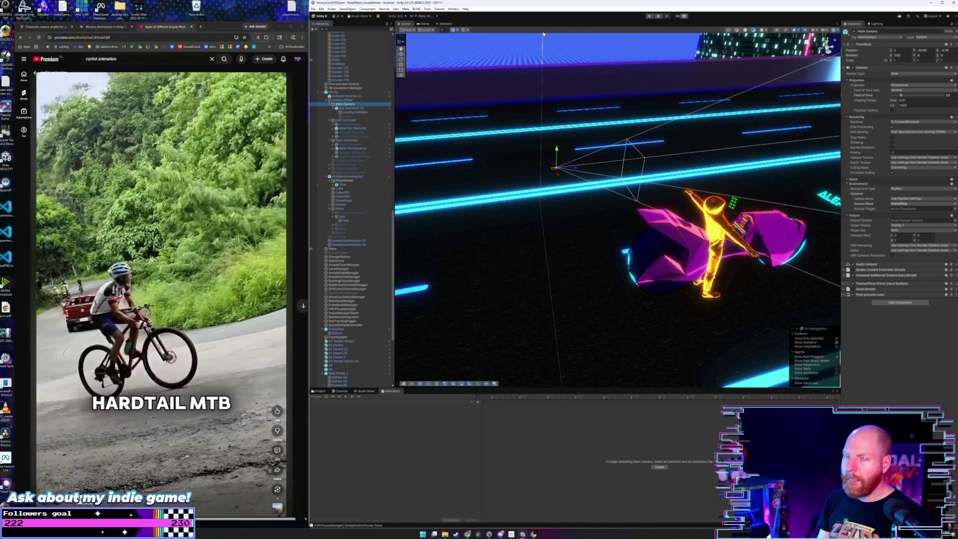
{"action": "left_click", "coordinate": [453, 9]}
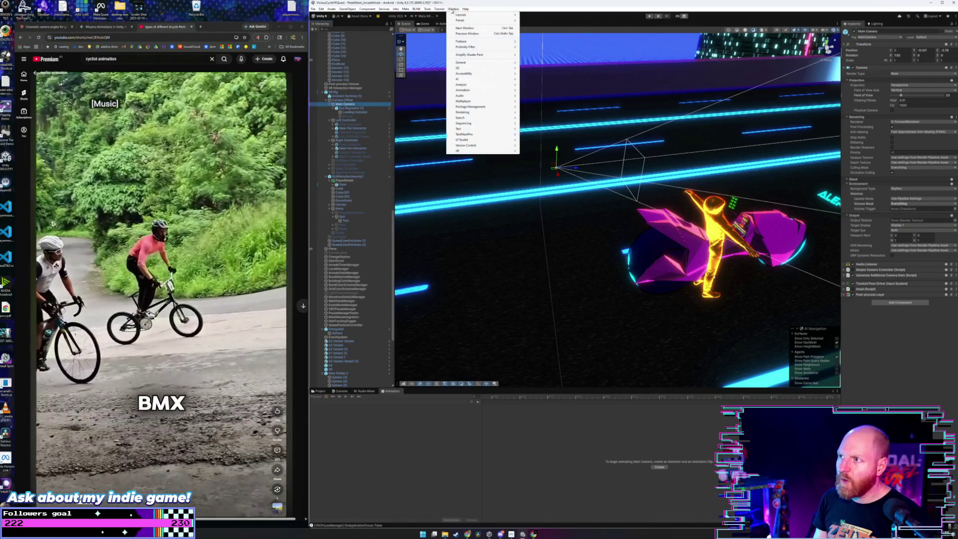
{"action": "mouse_move", "coordinate": [497, 97]}
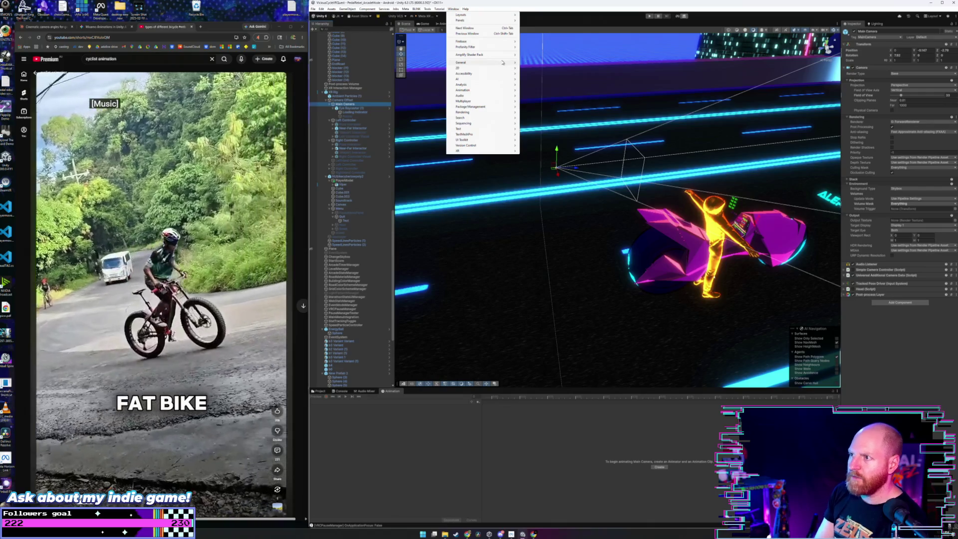
{"action": "mouse_move", "coordinate": [503, 63]}
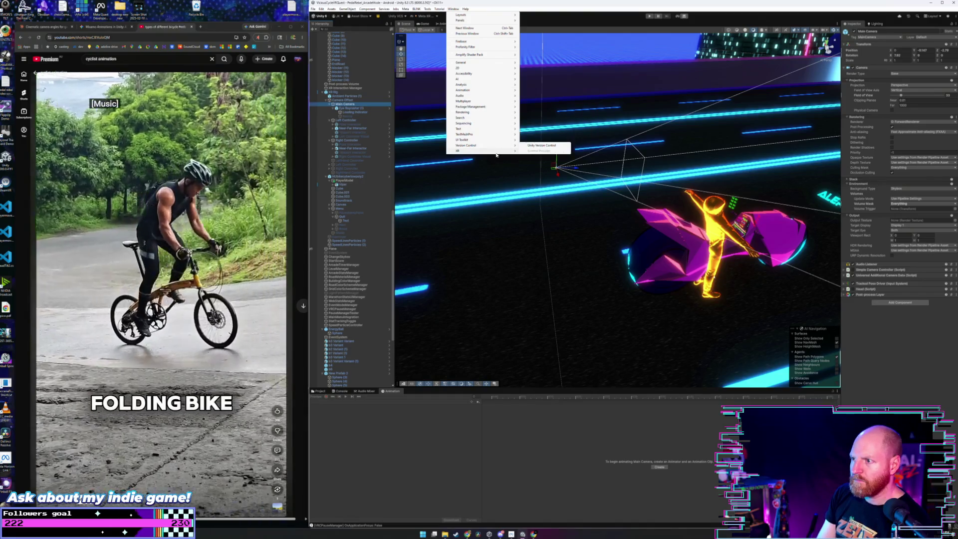
{"action": "left_click", "coordinate": [506, 4]}
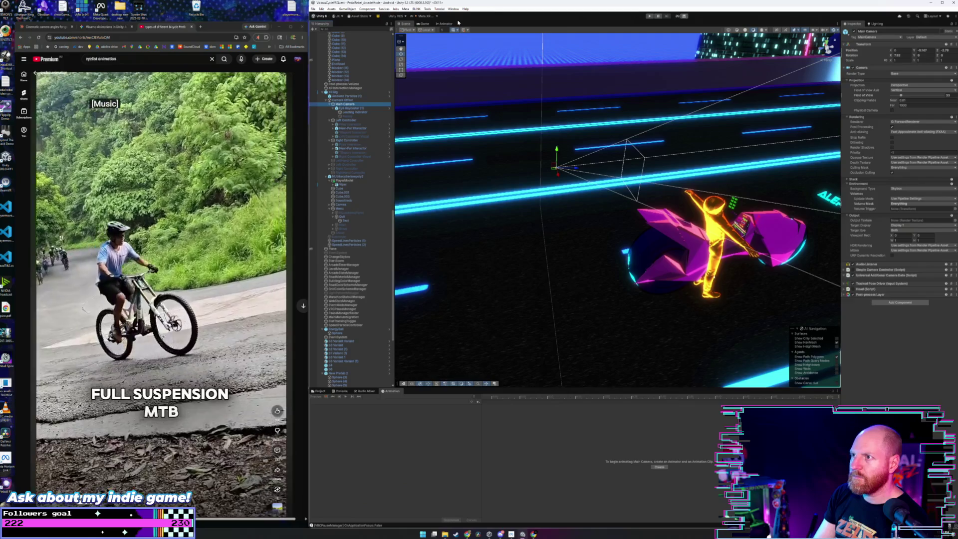
{"action": "left_click", "coordinate": [100, 26]}
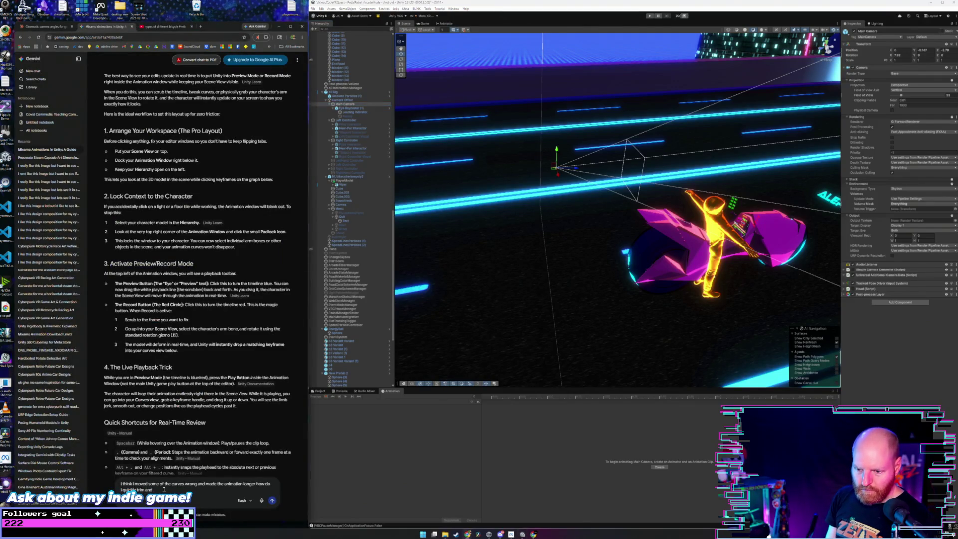
Replace the old draft with a question on previewing Main Camera in Scene view, then show Unity's Project assets.
{"action": "left_click_drag", "start_coordinate": [164, 489], "coordinate": [106, 483]}
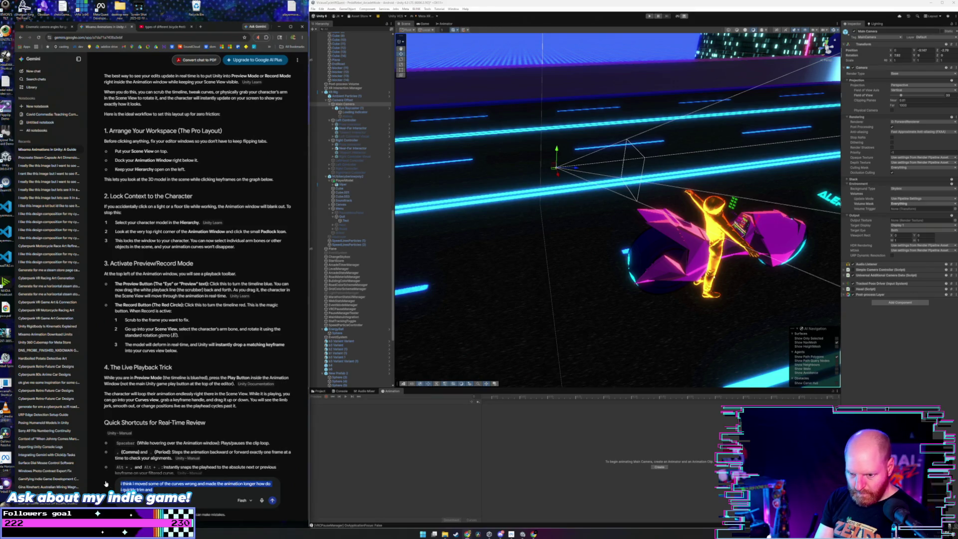
{"action": "key", "text": "BackSpace"}
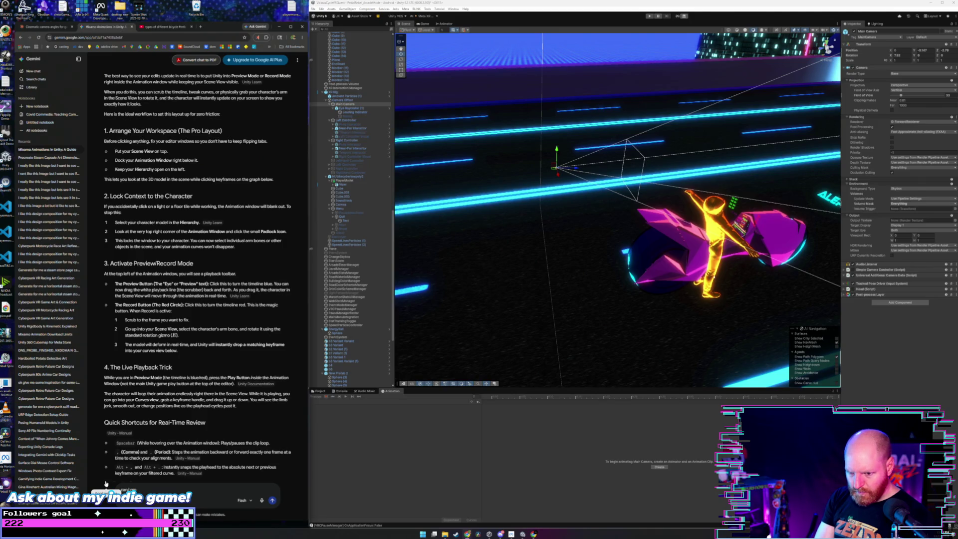
{"action": "key", "text": "BackSpace"}
{"action": "key", "text": "BackSpace"}
{"action": "key", "text": "BackSpace"}
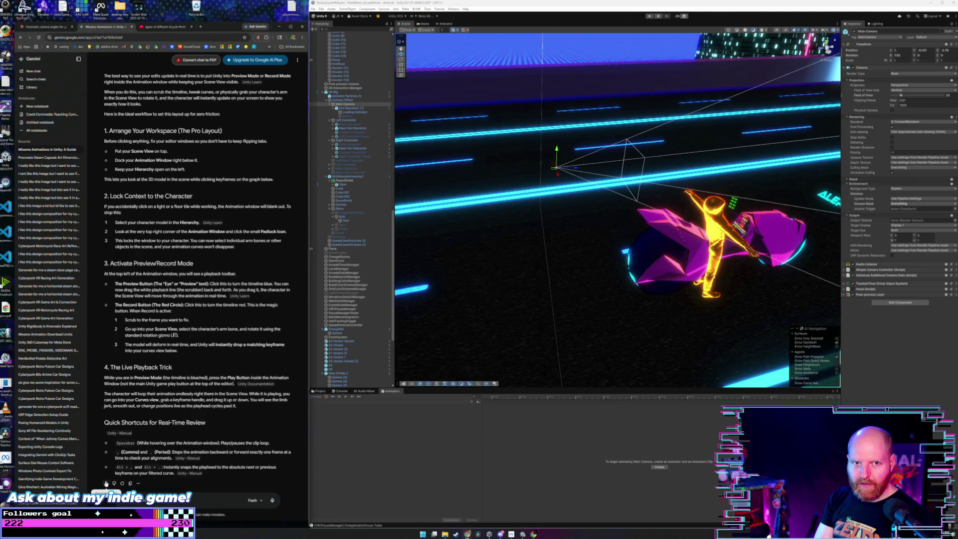
{"action": "type", "text": "can"}
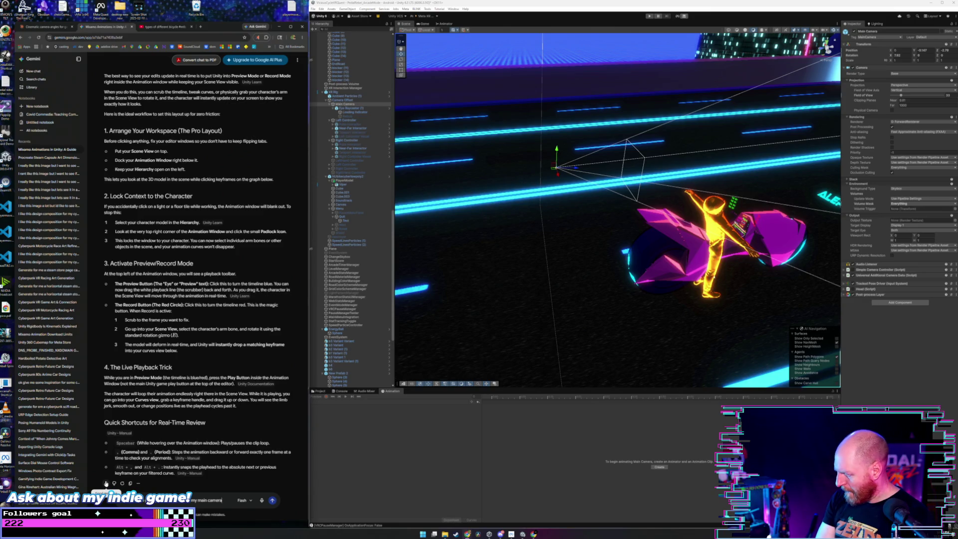
{"action": "type", "text": "in"}
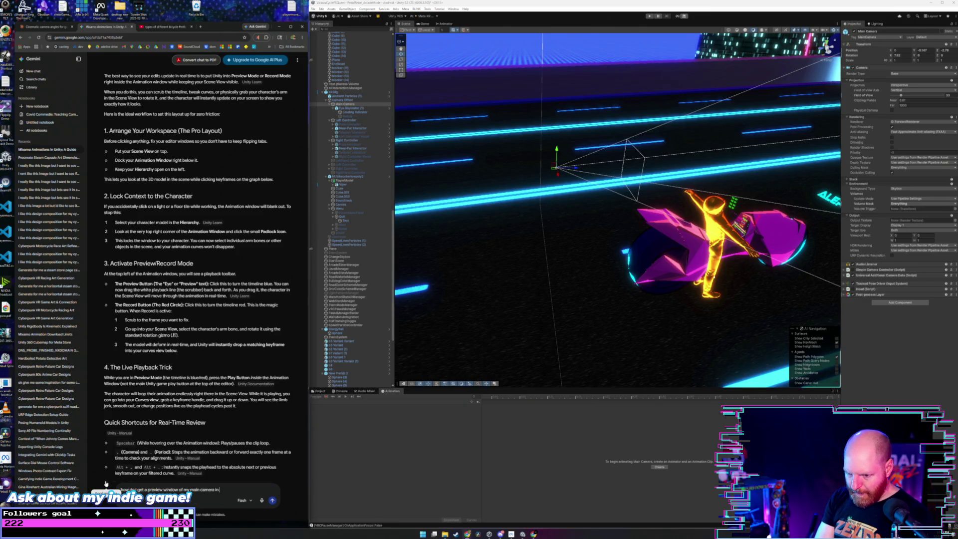
{"action": "type", "text": " the scene"}
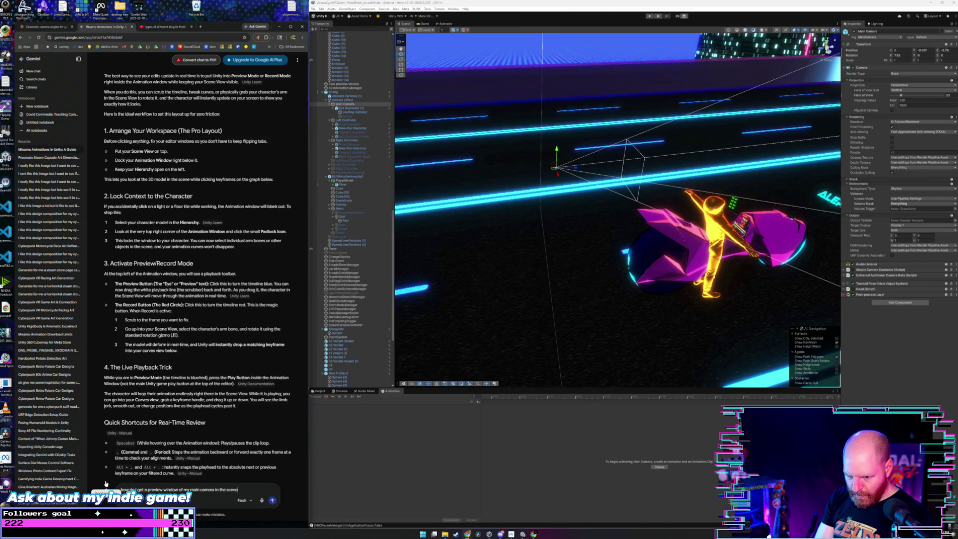
{"action": "key", "text": "Return"}
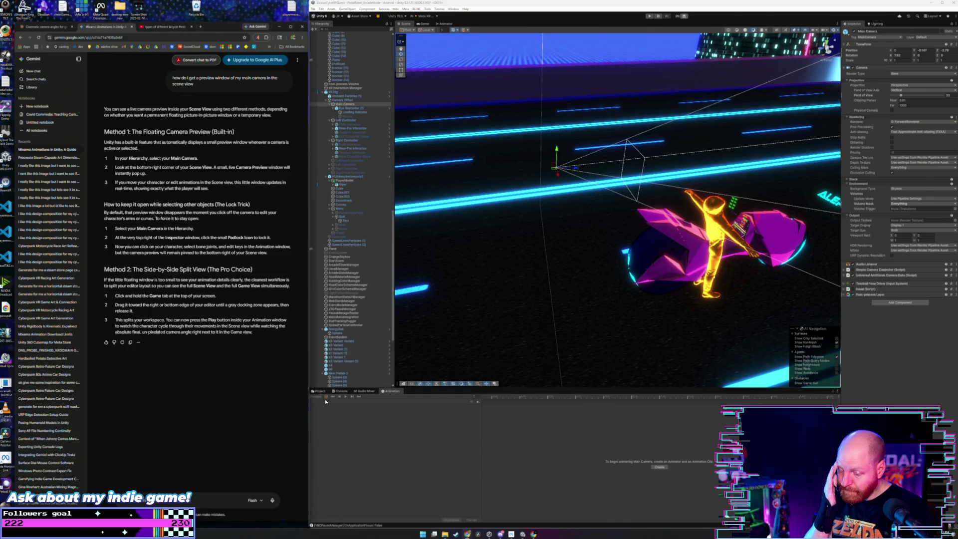
{"action": "left_click", "coordinate": [320, 391]}
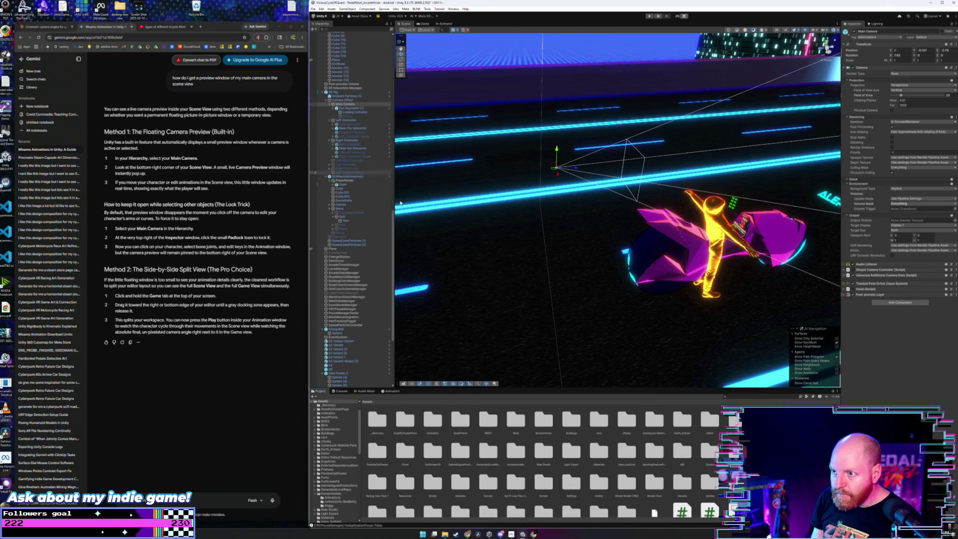
Show the floating Main Camera preview on the scene's right side and select the camera.
{"action": "left_click", "coordinate": [495, 384]}
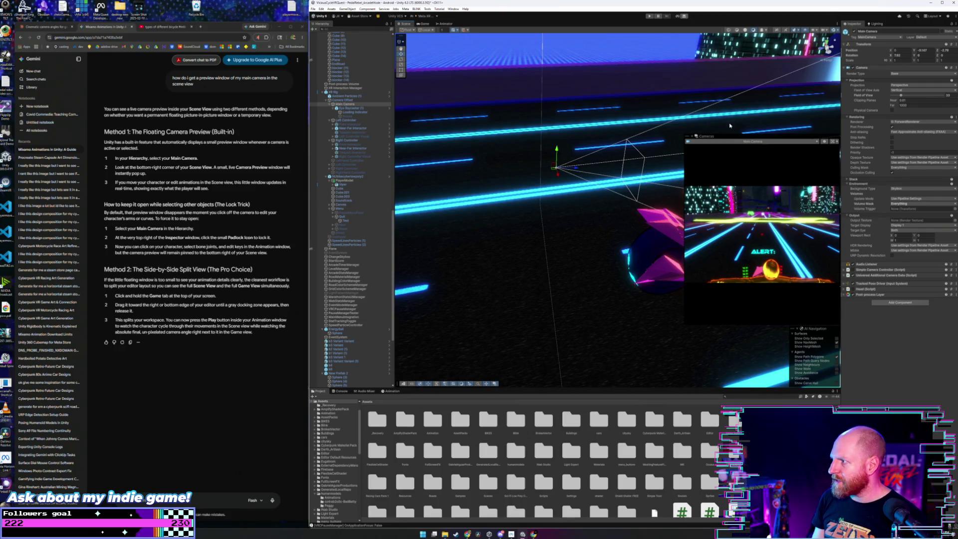
{"action": "mouse_move", "coordinate": [719, 138]}
{"action": "left_mouse_down"}
{"action": "mouse_move", "coordinate": [687, 130]}
{"action": "mouse_move", "coordinate": [738, 152]}
{"action": "left_mouse_up"}
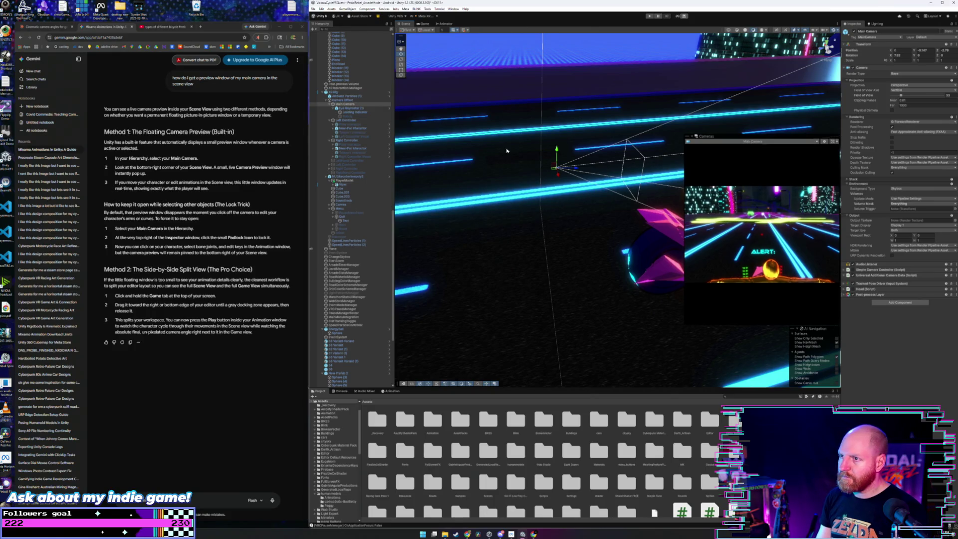
{"action": "left_click", "coordinate": [349, 104]}
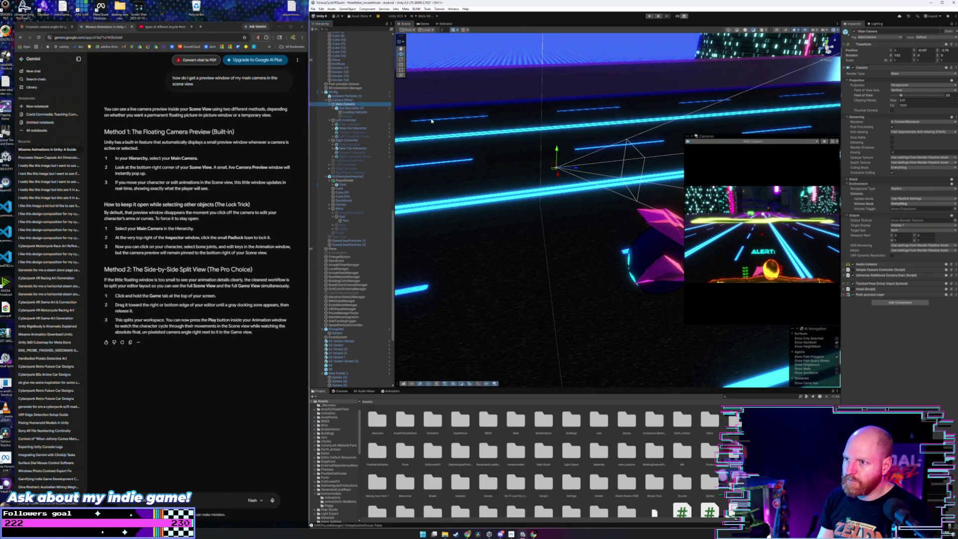
Slide the Main Camera left, tilt it down toward the rider, and run the game.
{"action": "mouse_move", "coordinate": [566, 175]}
{"action": "left_mouse_down"}
{"action": "mouse_move", "coordinate": [444, 182]}
{"action": "mouse_move", "coordinate": [455, 177]}
{"action": "left_mouse_up"}
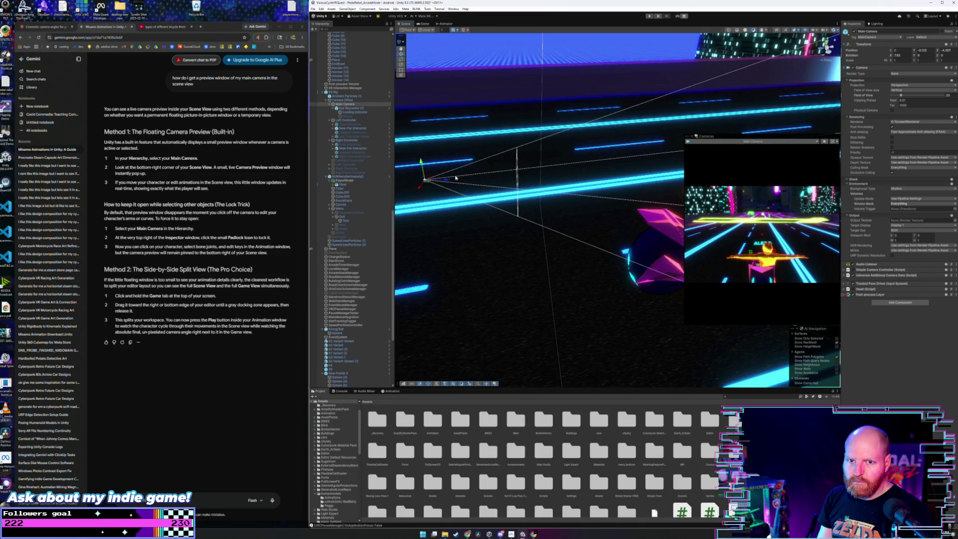
{"action": "mouse_move", "coordinate": [516, 192]}
{"action": "left_mouse_down"}
{"action": "mouse_move", "coordinate": [543, 195]}
{"action": "mouse_move", "coordinate": [494, 207]}
{"action": "mouse_move", "coordinate": [470, 174]}
{"action": "mouse_move", "coordinate": [468, 148]}
{"action": "left_mouse_up"}
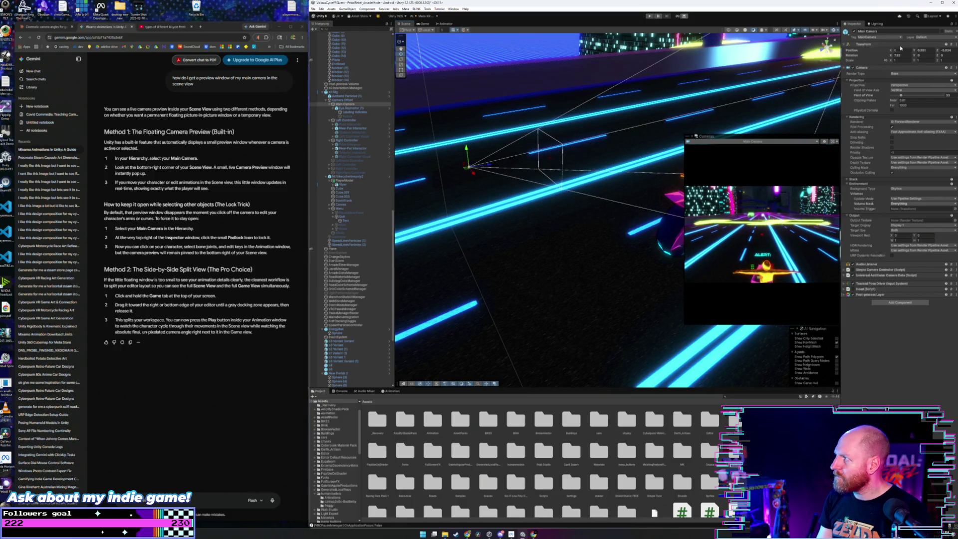
{"action": "mouse_move", "coordinate": [892, 55]}
{"action": "left_mouse_down"}
{"action": "mouse_move", "coordinate": [954, 61]}
{"action": "mouse_move", "coordinate": [940, 61]}
{"action": "left_mouse_up"}
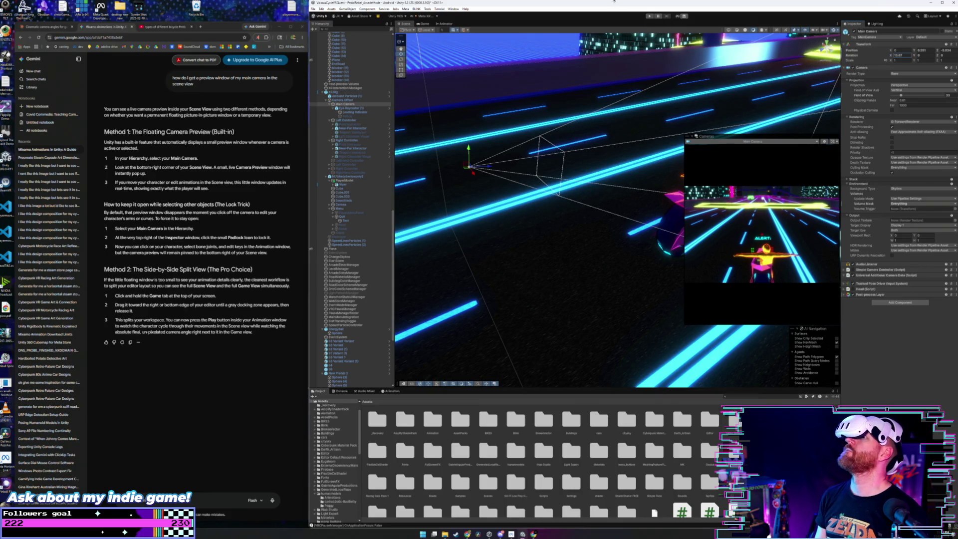
{"action": "left_click", "coordinate": [650, 17]}
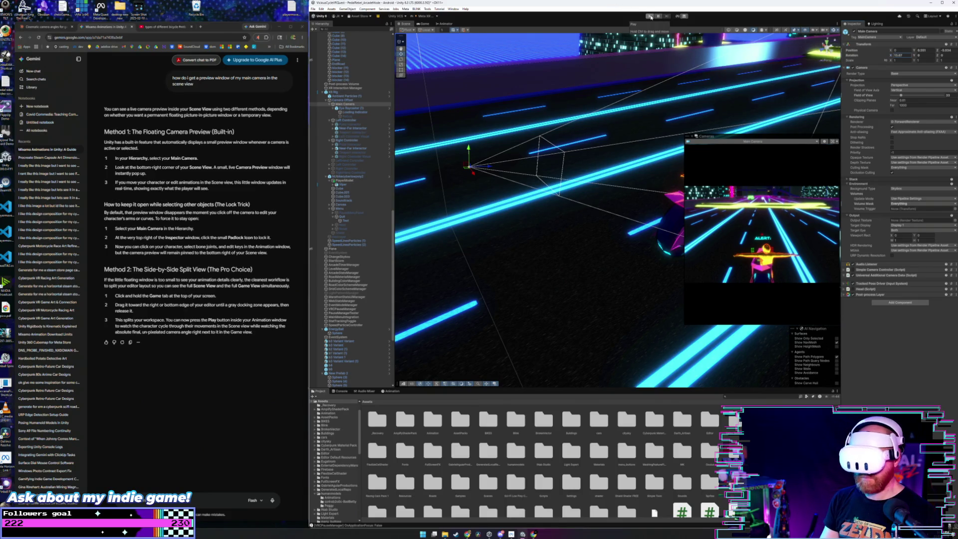
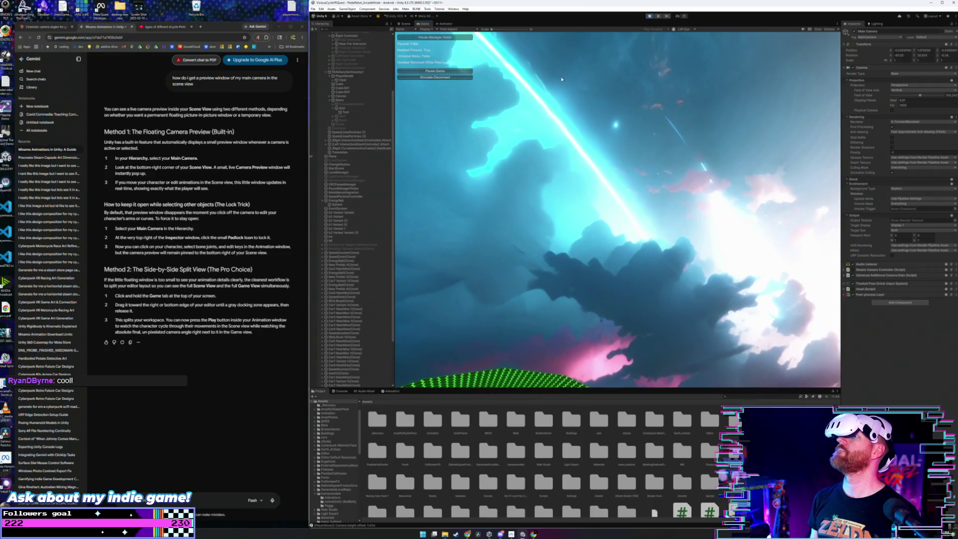
Exit Play mode and close the floating main-camera preview in the Scene view.
{"action": "left_click", "coordinate": [649, 15]}
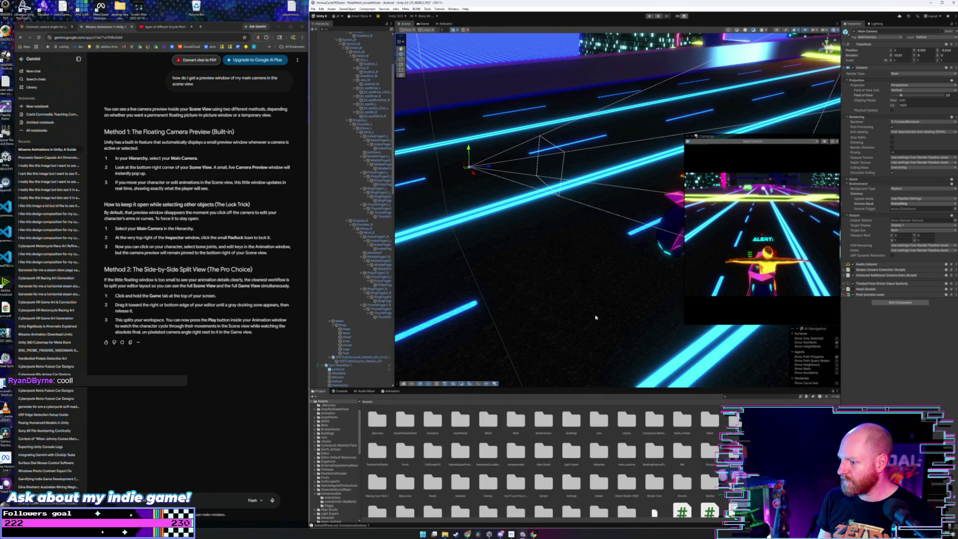
{"action": "left_click", "coordinate": [494, 384]}
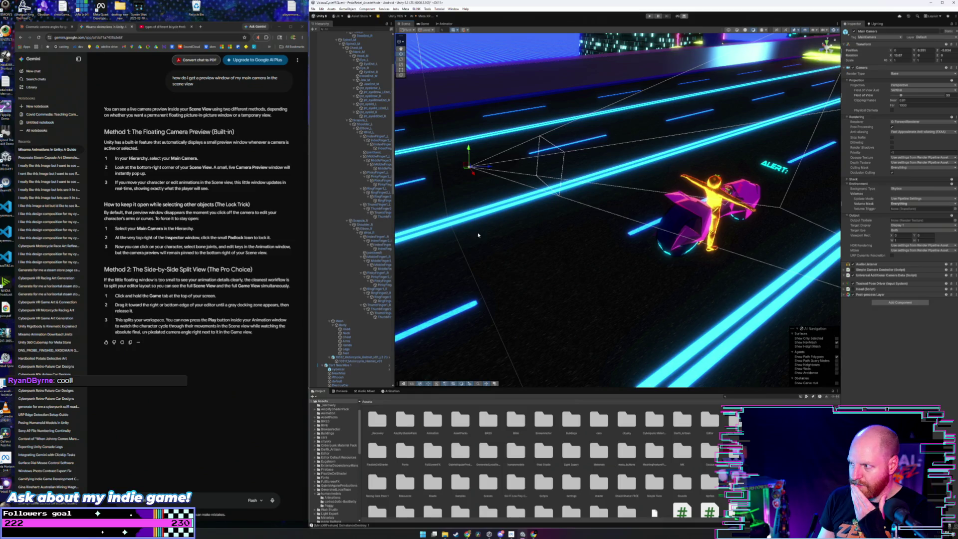
{"action": "scroll", "coordinate": [389, 145], "scroll_direction": "up", "scroll_amount": 10}
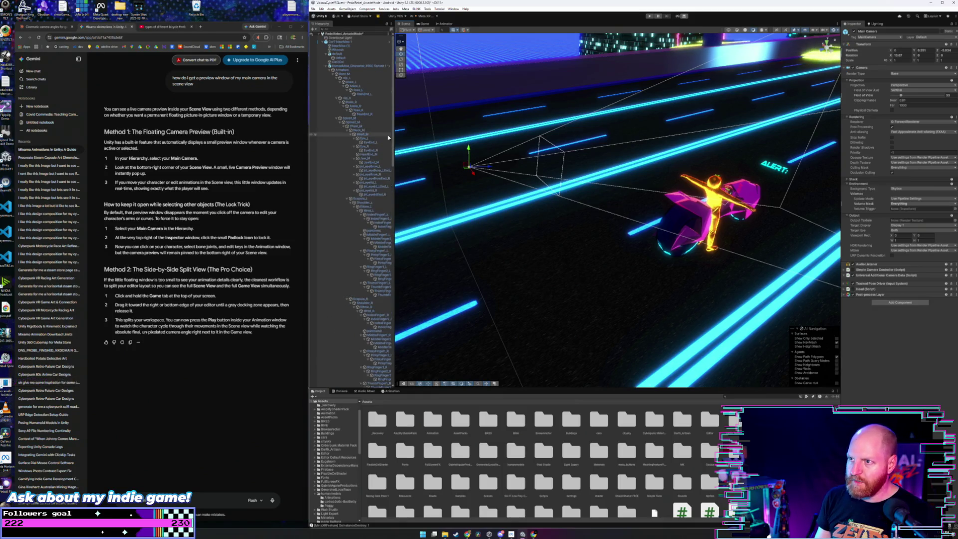
Select the Main Camera, then collapse and select the HumanMale character in the Hierarchy.
{"action": "left_click_drag", "start_coordinate": [399, 145], "coordinate": [546, 205]}
{"action": "left_click", "coordinate": [546, 206]}
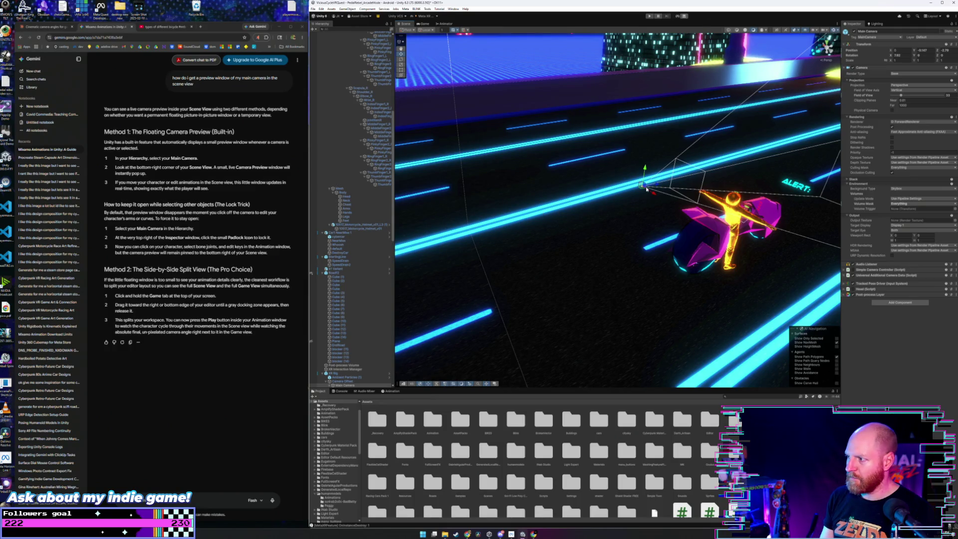
{"action": "scroll", "coordinate": [365, 137], "scroll_direction": "up", "scroll_amount": 10}
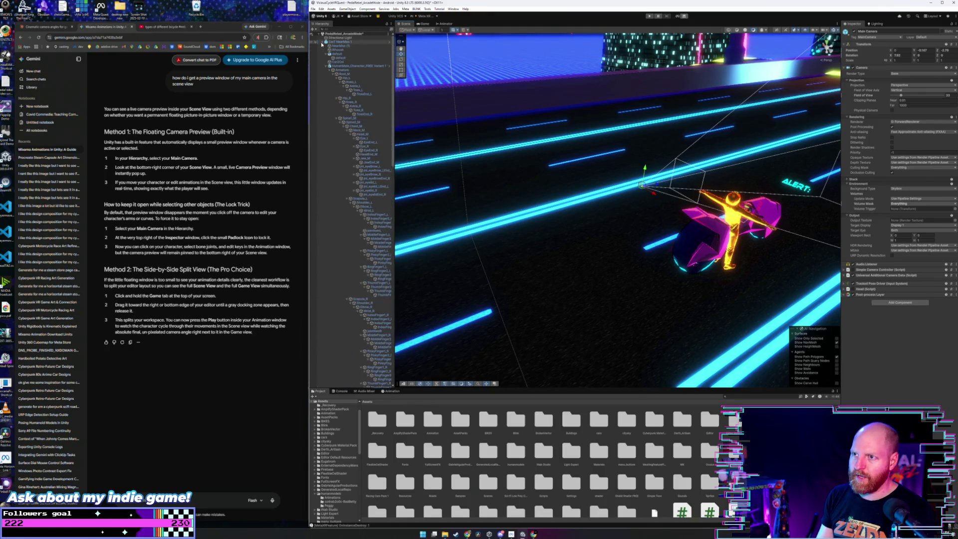
{"action": "left_click", "coordinate": [329, 66]}
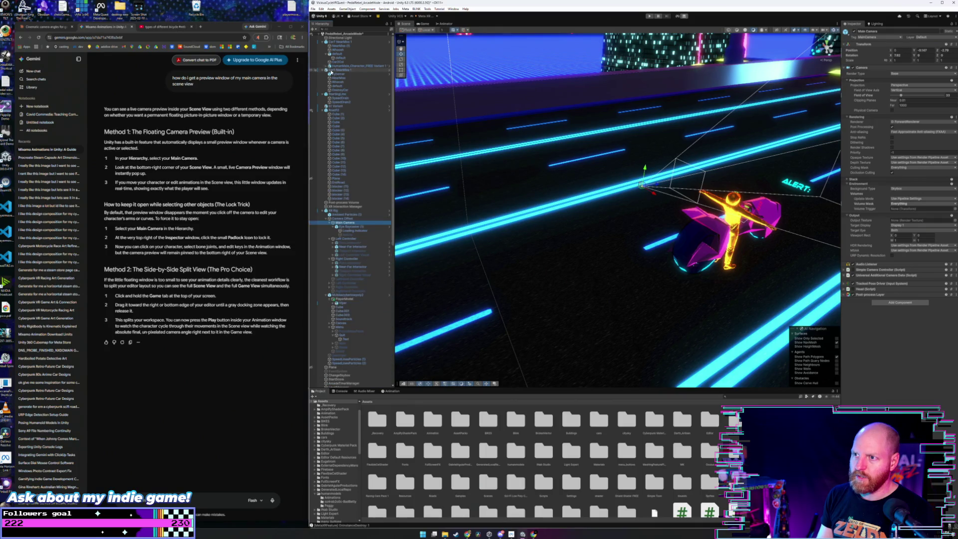
{"action": "left_click", "coordinate": [361, 67]}
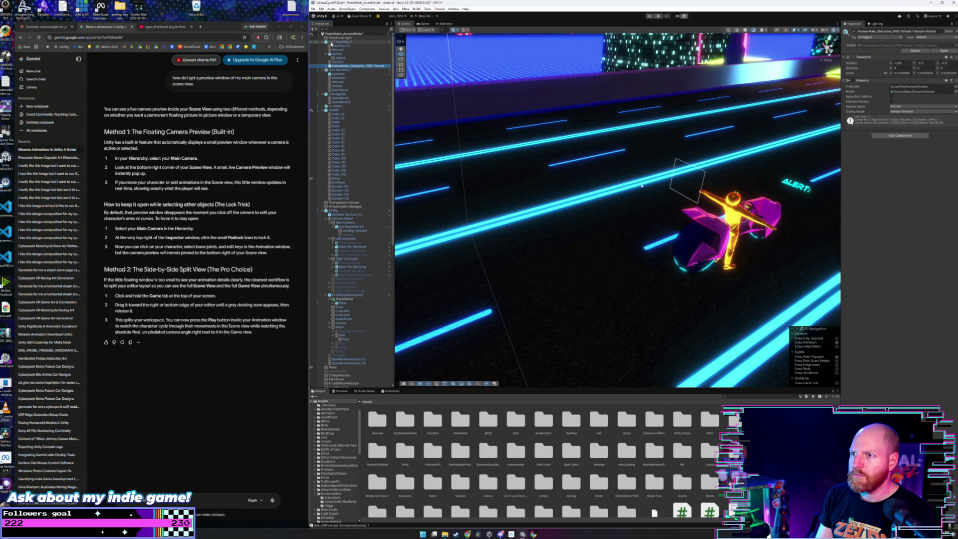
Collapse both Car1 NearMiss entries in the Hierarchy.
{"action": "left_click", "coordinate": [323, 41]}
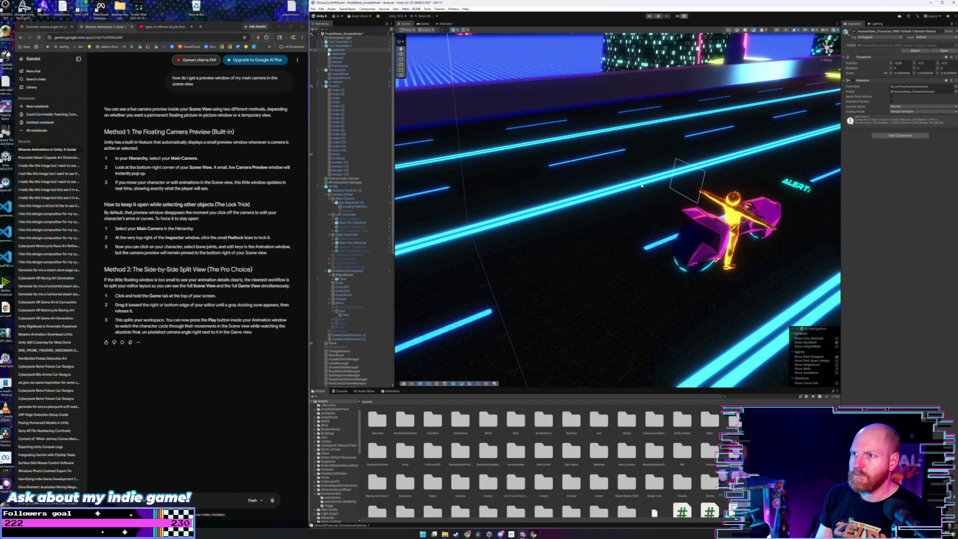
{"action": "left_click", "coordinate": [329, 45]}
{"action": "left_click", "coordinate": [323, 45]}
{"action": "left_click", "coordinate": [332, 67]}
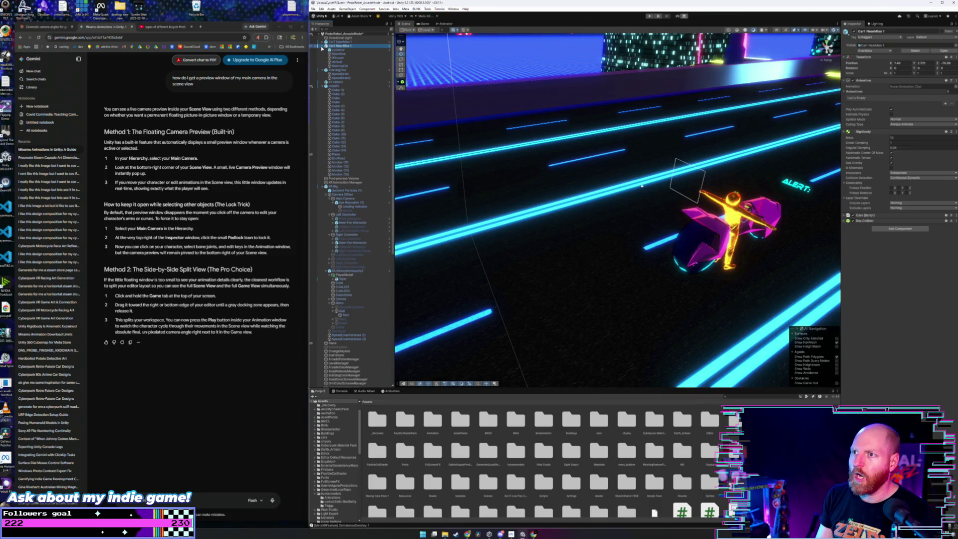
{"action": "left_click", "coordinate": [332, 67]}
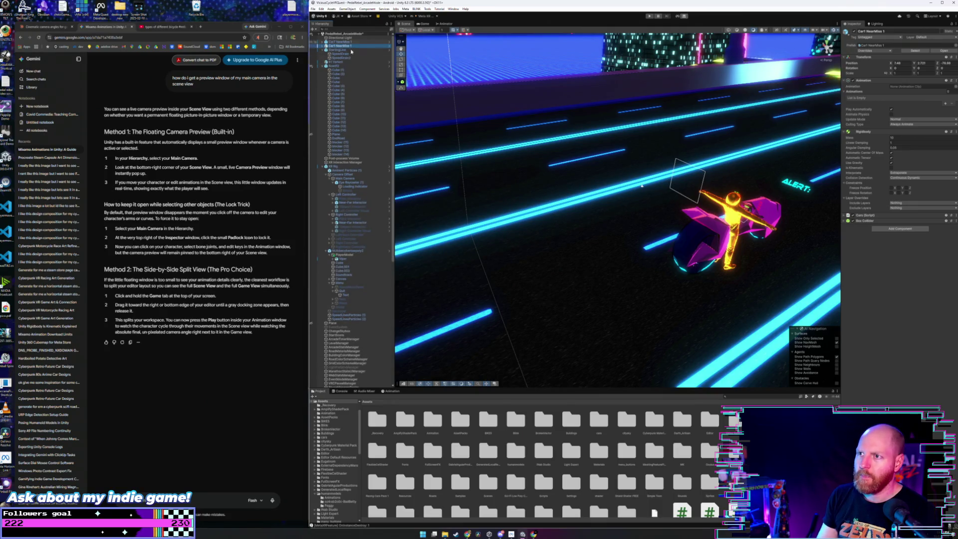
Check the File menu, then expand XR Rig and frame the Scene view on Camera Offset.
{"action": "left_click", "coordinate": [314, 9]}
{"action": "left_click", "coordinate": [324, 34]}
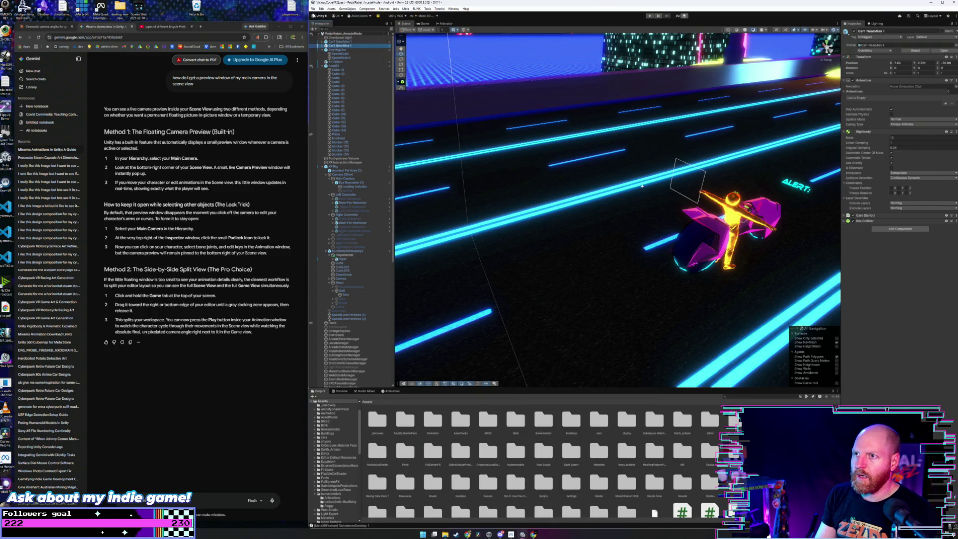
{"action": "left_click", "coordinate": [314, 9]}
{"action": "left_click", "coordinate": [333, 64]}
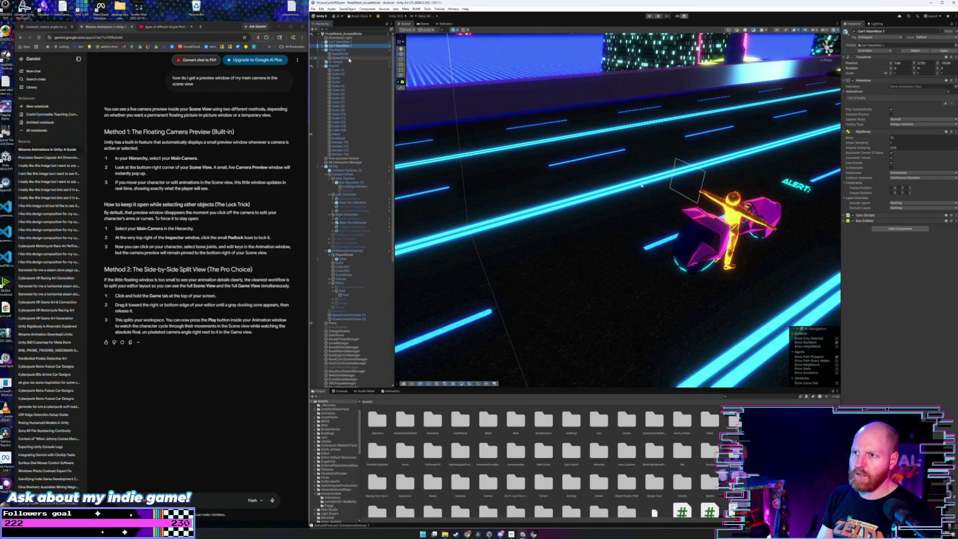
{"action": "left_click", "coordinate": [346, 168]}
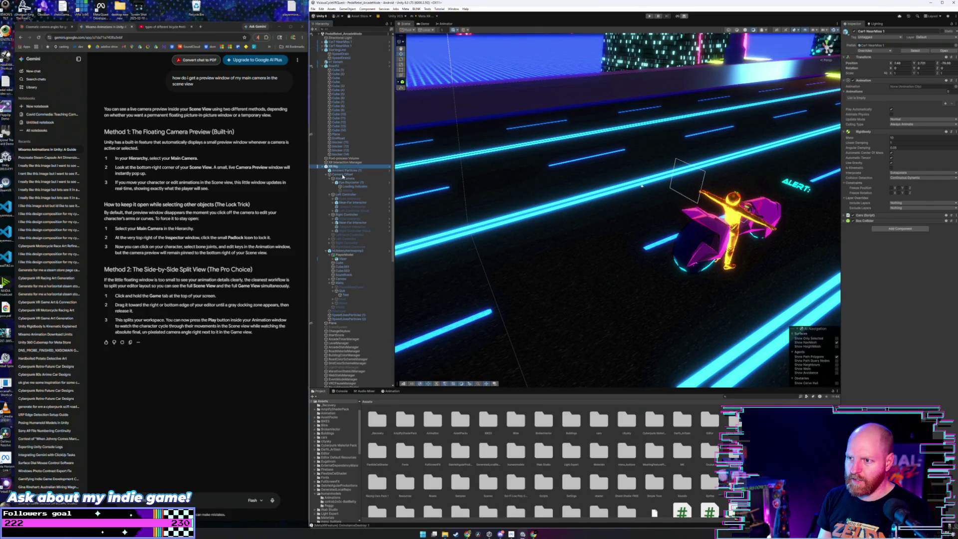
{"action": "left_click", "coordinate": [345, 175]}
{"action": "double_click", "coordinate": [345, 175]}
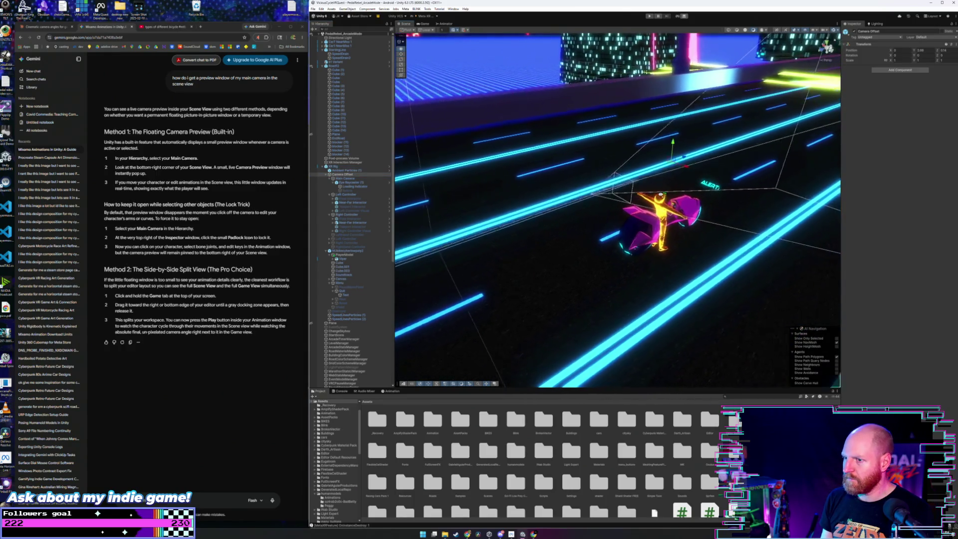
Move the Camera Offset back behind the rider and show the live main-camera preview.
{"action": "left_click", "coordinate": [343, 179]}
{"action": "left_click", "coordinate": [343, 175]}
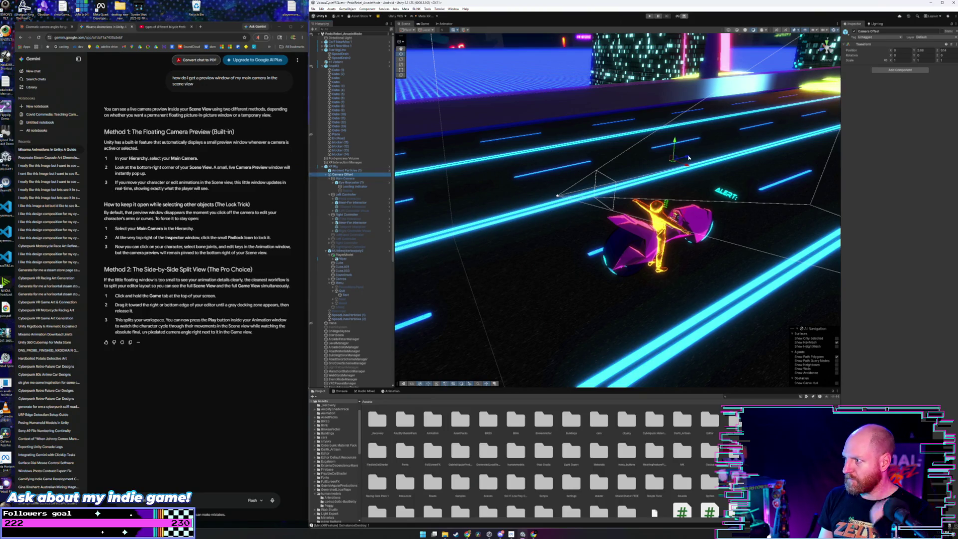
{"action": "mouse_move", "coordinate": [489, 173]}
{"action": "left_mouse_down"}
{"action": "mouse_move", "coordinate": [515, 177]}
{"action": "mouse_move", "coordinate": [527, 288]}
{"action": "left_mouse_up"}
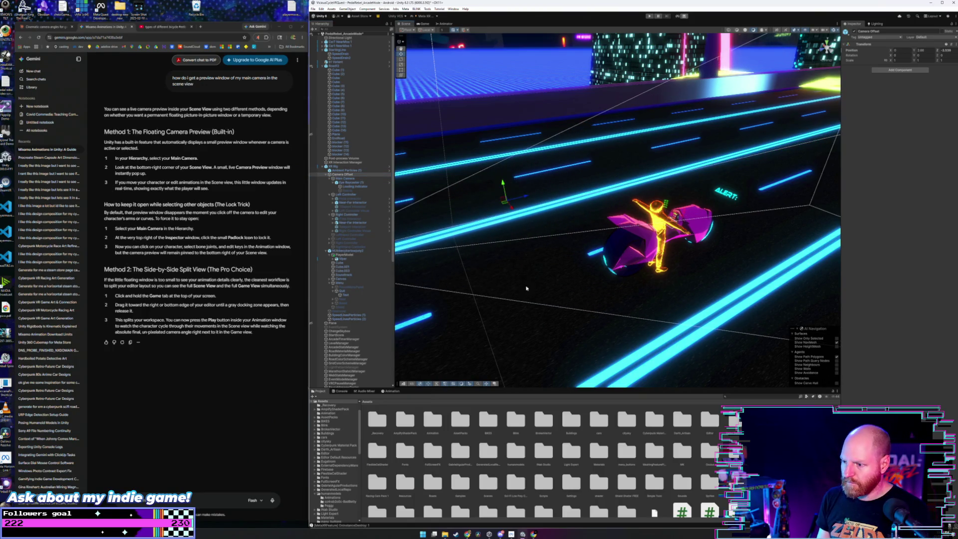
{"action": "left_click", "coordinate": [496, 384]}
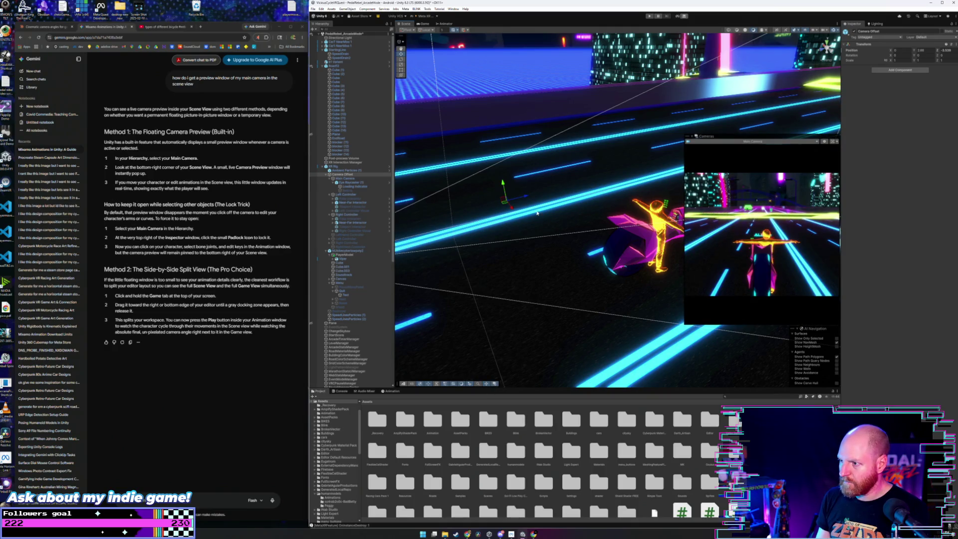
Readjust the Camera Offset's depth, shift it left, and start Play to test it.
{"action": "mouse_move", "coordinate": [527, 196]}
{"action": "left_mouse_down"}
{"action": "mouse_move", "coordinate": [476, 240]}
{"action": "mouse_move", "coordinate": [583, 222]}
{"action": "mouse_move", "coordinate": [585, 142]}
{"action": "left_mouse_up"}
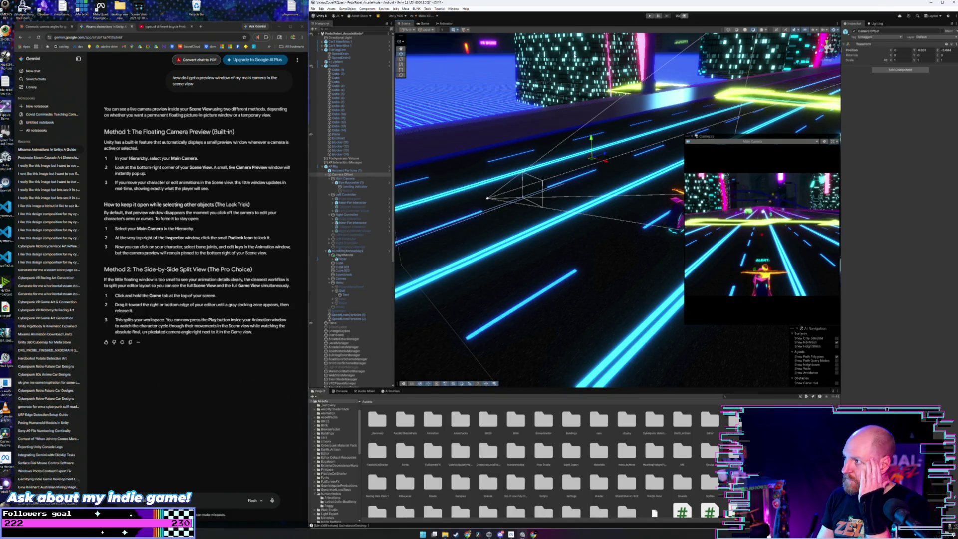
{"action": "left_click_drag", "start_coordinate": [609, 164], "coordinate": [513, 156]}
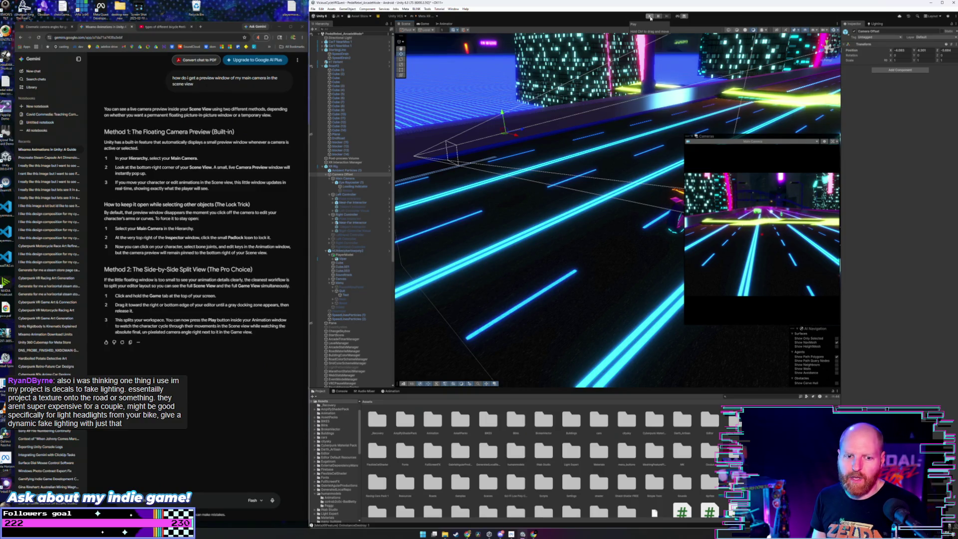
{"action": "left_click", "coordinate": [650, 16]}
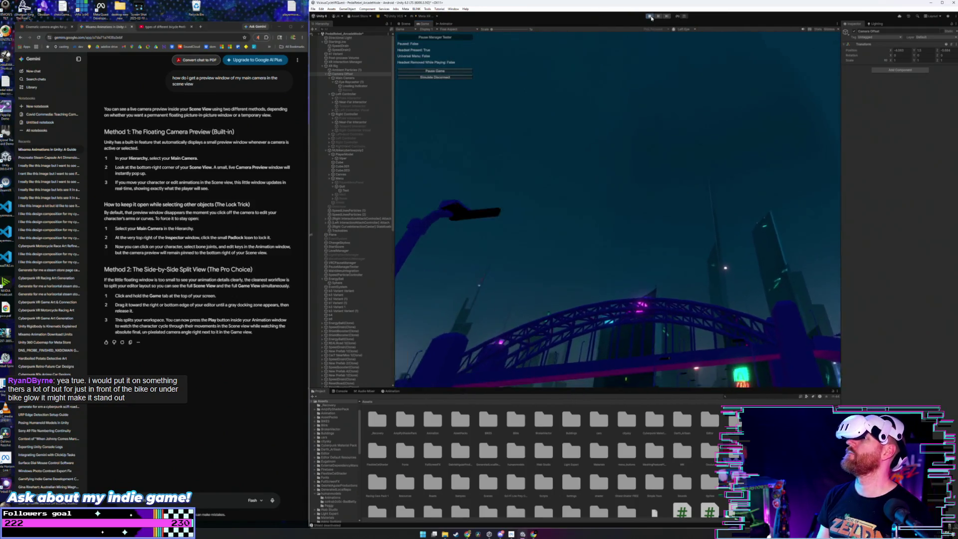
{"action": "left_click", "coordinate": [650, 16]}
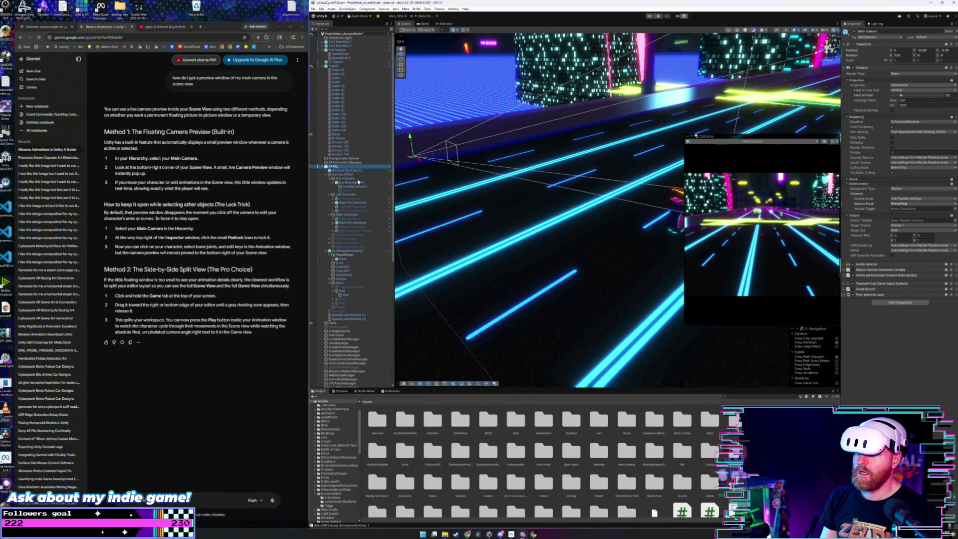
Drag the Camera Offset further sideways along X beside the rider, then enter Play mode.
{"action": "left_click", "coordinate": [359, 181]}
{"action": "left_click", "coordinate": [356, 174]}
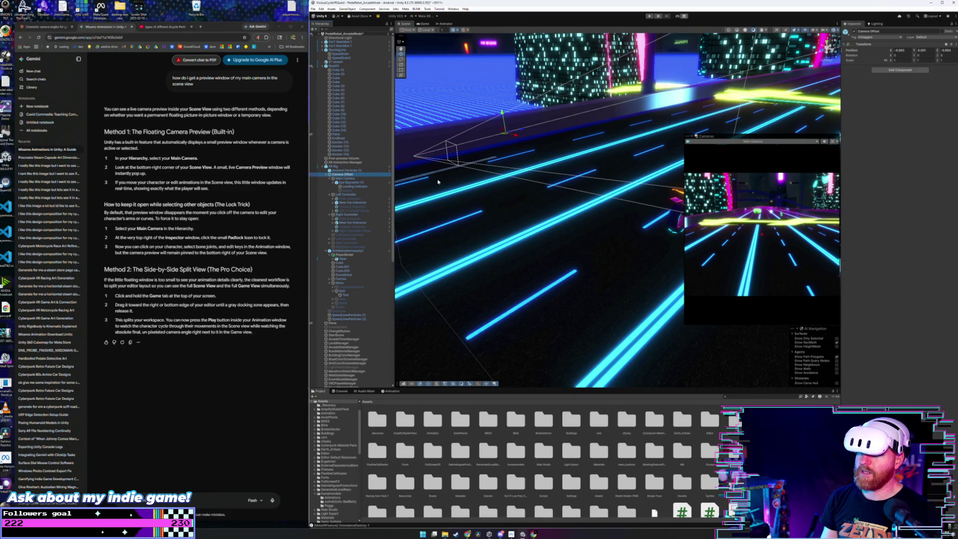
{"action": "mouse_move", "coordinate": [525, 178]}
{"action": "left_mouse_down"}
{"action": "mouse_move", "coordinate": [593, 172]}
{"action": "mouse_move", "coordinate": [587, 262]}
{"action": "mouse_move", "coordinate": [570, 265]}
{"action": "mouse_move", "coordinate": [574, 280]}
{"action": "mouse_move", "coordinate": [546, 294]}
{"action": "mouse_move", "coordinate": [568, 253]}
{"action": "mouse_move", "coordinate": [574, 196]}
{"action": "mouse_move", "coordinate": [635, 207]}
{"action": "mouse_move", "coordinate": [560, 197]}
{"action": "mouse_move", "coordinate": [649, 220]}
{"action": "mouse_move", "coordinate": [669, 199]}
{"action": "mouse_move", "coordinate": [536, 226]}
{"action": "left_mouse_up"}
{"action": "mouse_move", "coordinate": [527, 169]}
{"action": "left_mouse_down"}
{"action": "mouse_move", "coordinate": [513, 171]}
{"action": "mouse_move", "coordinate": [511, 196]}
{"action": "mouse_move", "coordinate": [523, 193]}
{"action": "mouse_move", "coordinate": [498, 197]}
{"action": "mouse_move", "coordinate": [514, 193]}
{"action": "left_mouse_up"}
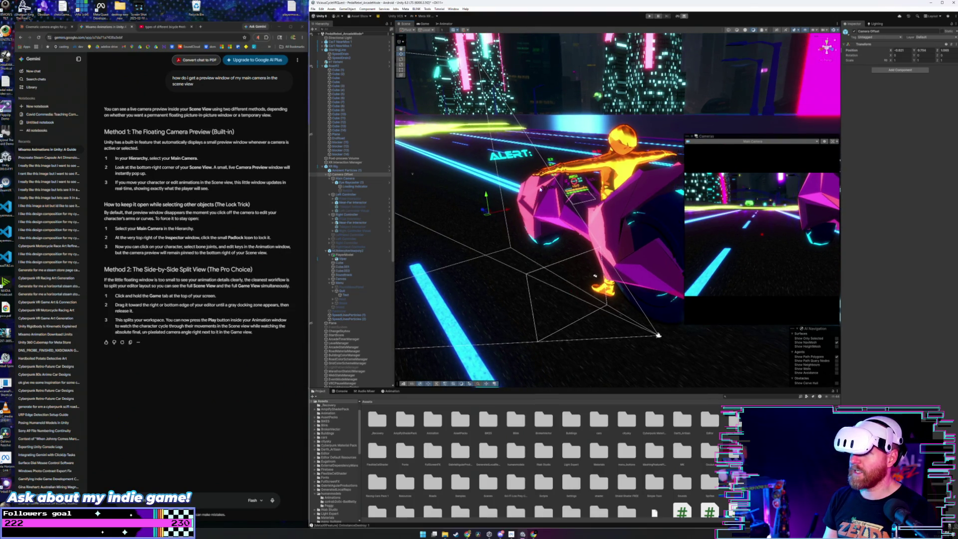
{"action": "left_click", "coordinate": [649, 16]}
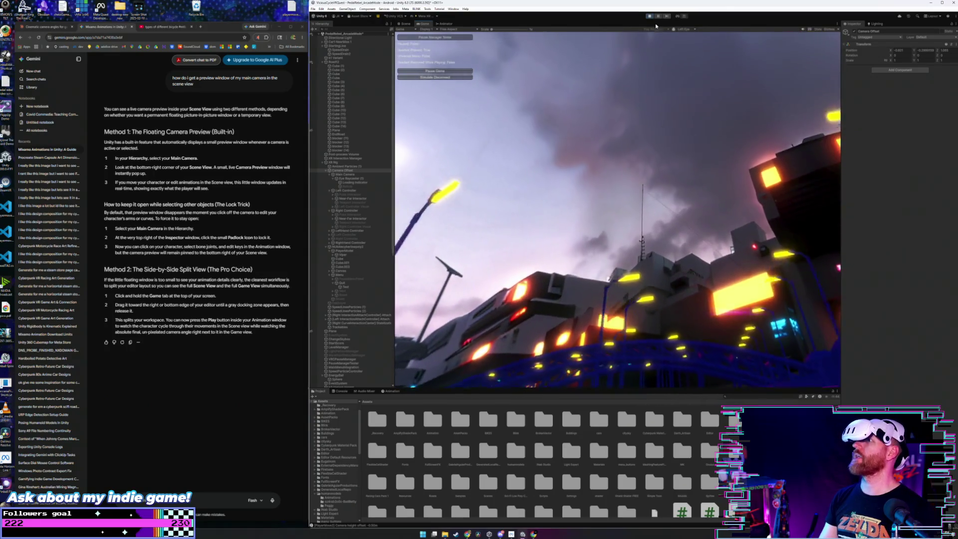
{"action": "left_click", "coordinate": [659, 17]}
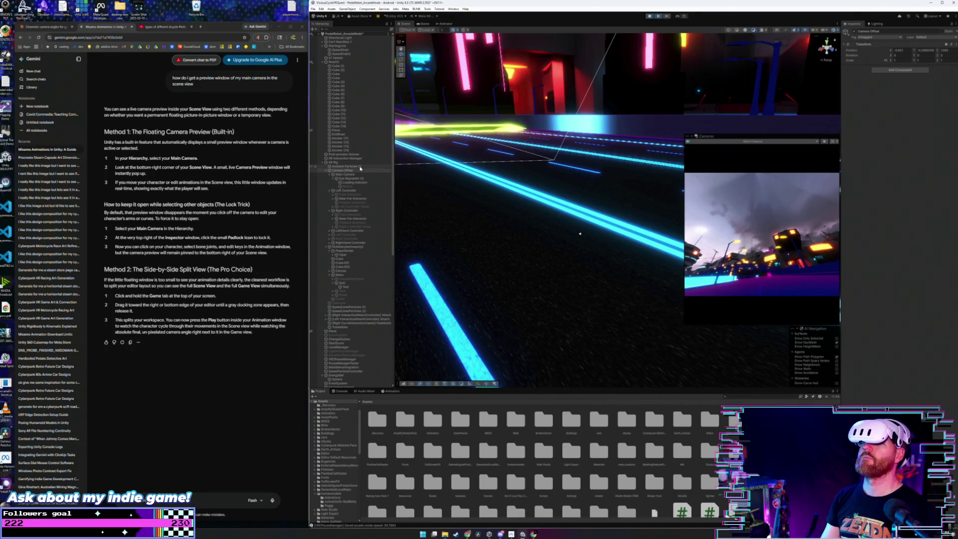
{"action": "left_click", "coordinate": [361, 169]}
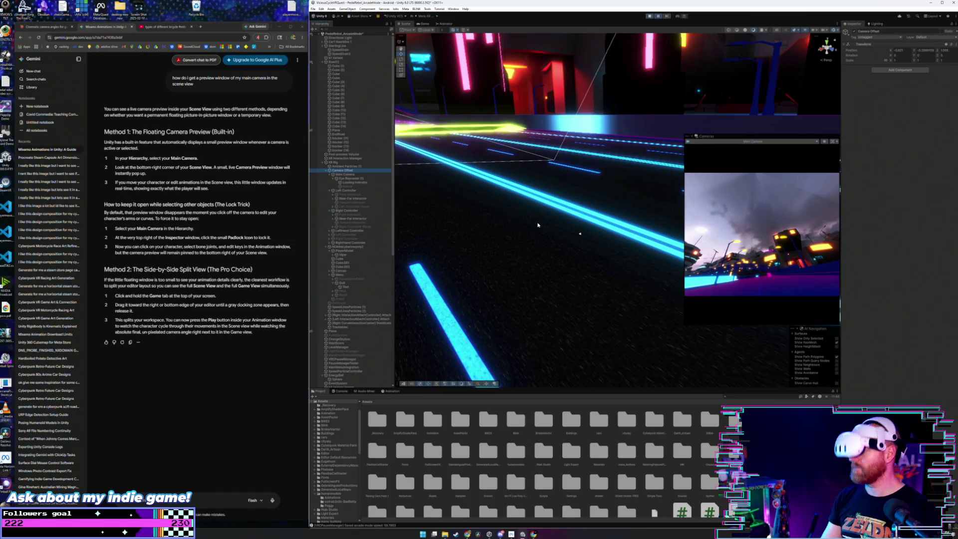
{"action": "left_click_drag", "start_coordinate": [568, 173], "coordinate": [554, 115]}
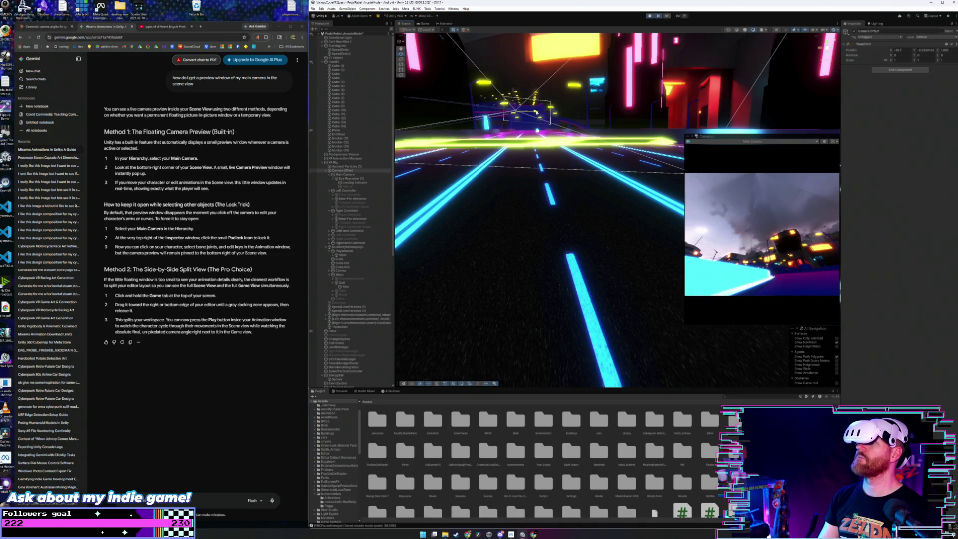
{"action": "left_click", "coordinate": [658, 17]}
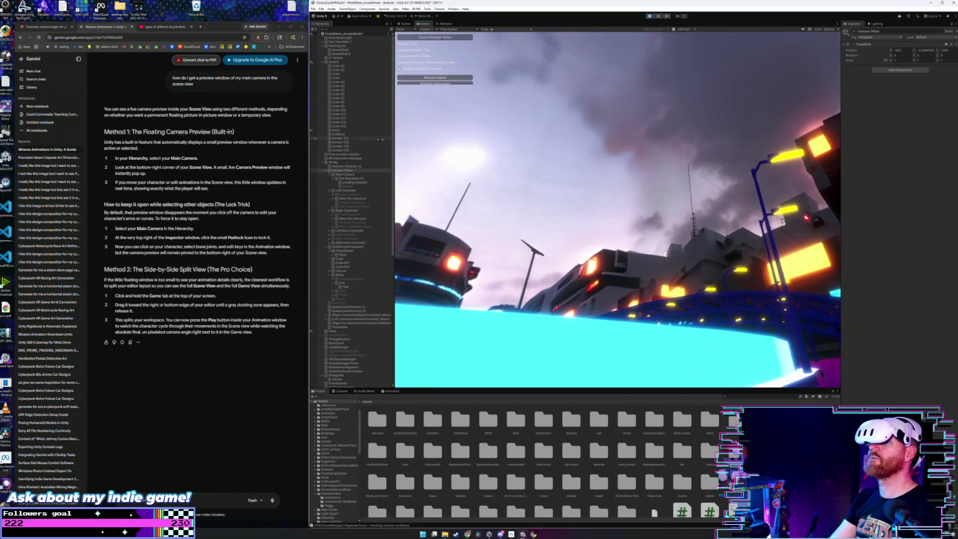
Scrub the Camera Offset's Position X sideways during Play, select XR Rig, then stop playing.
{"action": "left_click", "coordinate": [383, 170]}
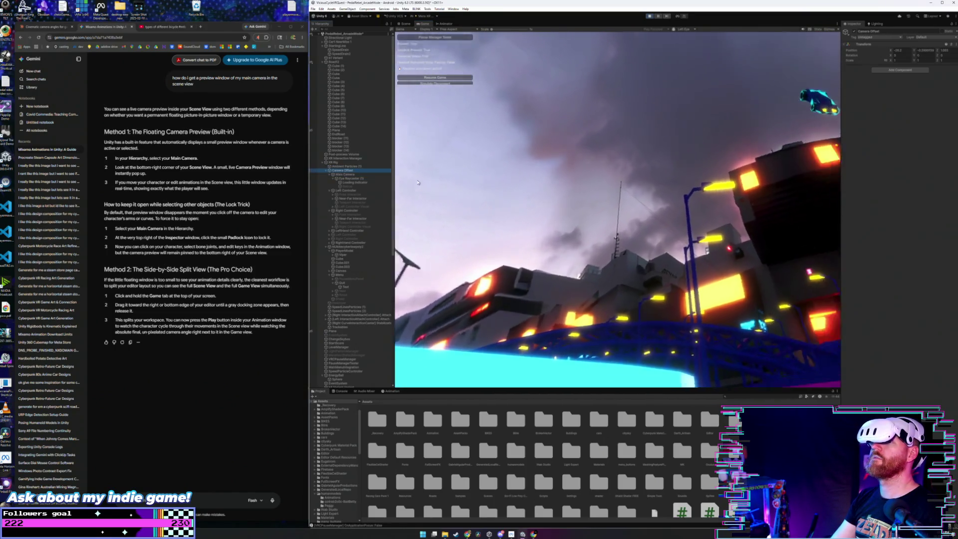
{"action": "left_click", "coordinate": [938, 52]}
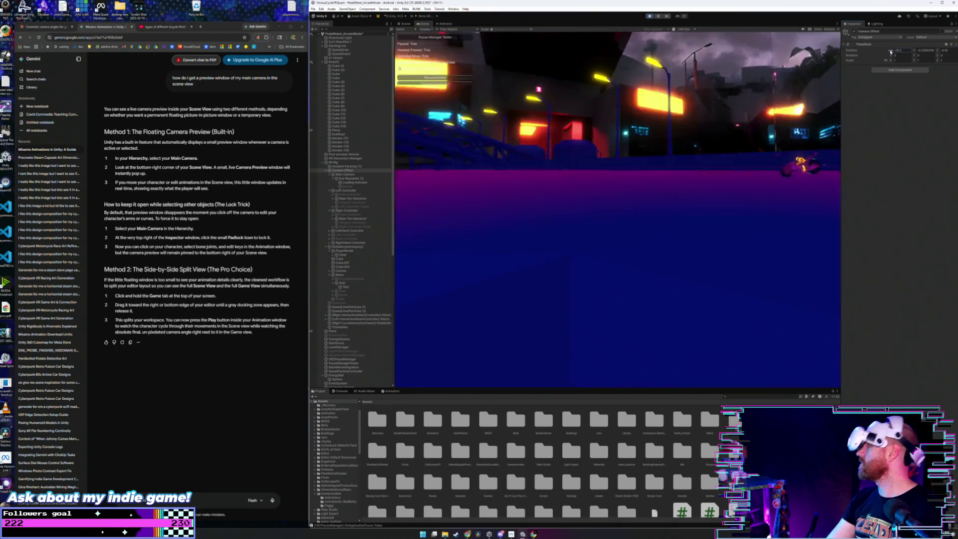
{"action": "left_click_drag", "start_coordinate": [891, 51], "coordinate": [951, 64]}
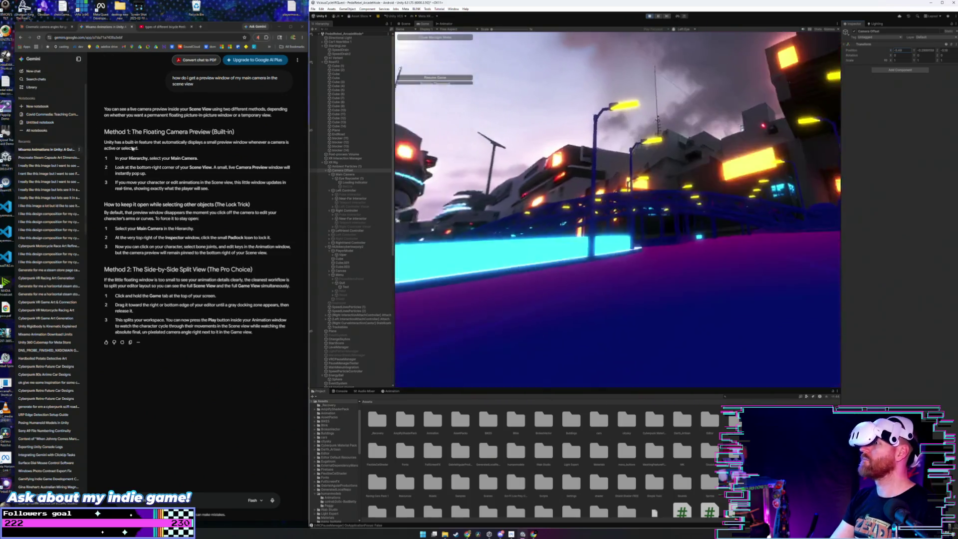
{"action": "left_click", "coordinate": [603, 181]}
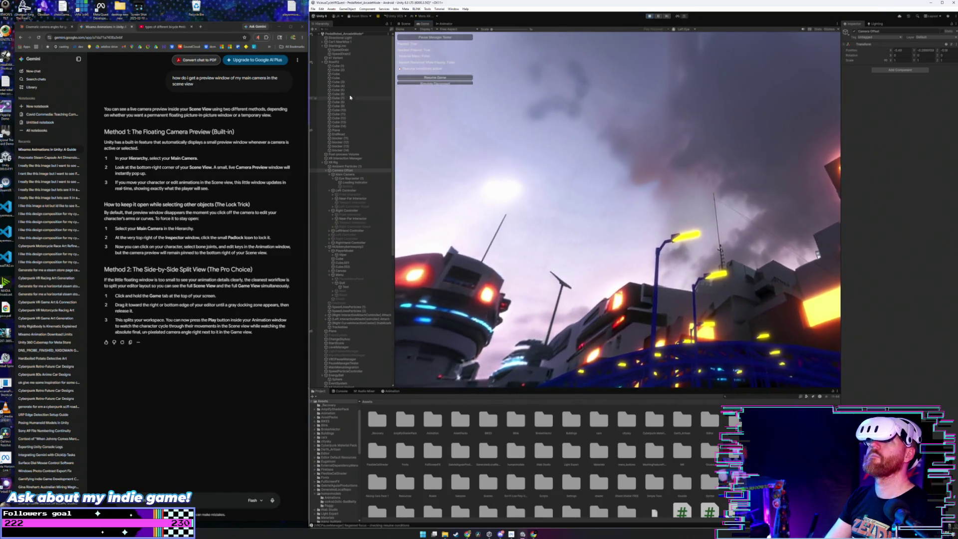
{"action": "left_click", "coordinate": [349, 162]}
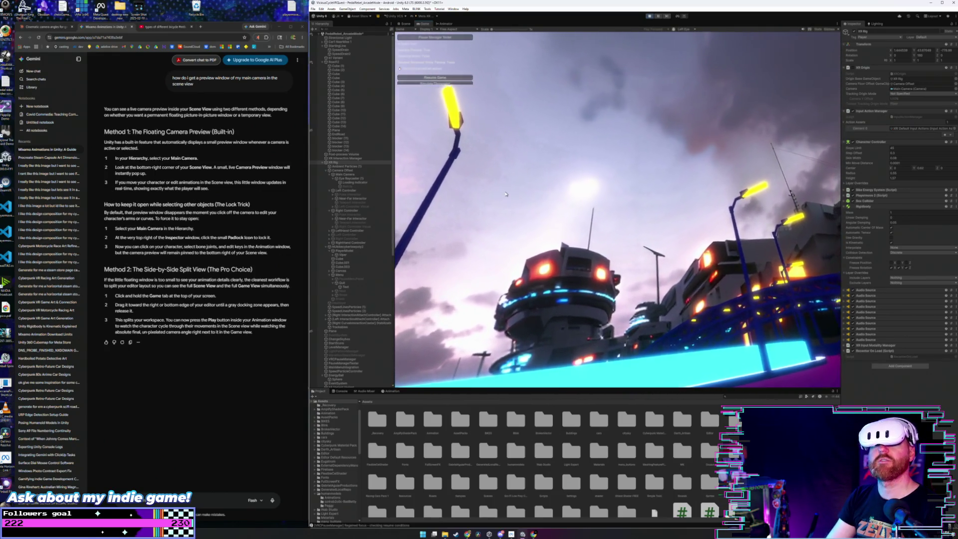
{"action": "left_click", "coordinate": [651, 17]}
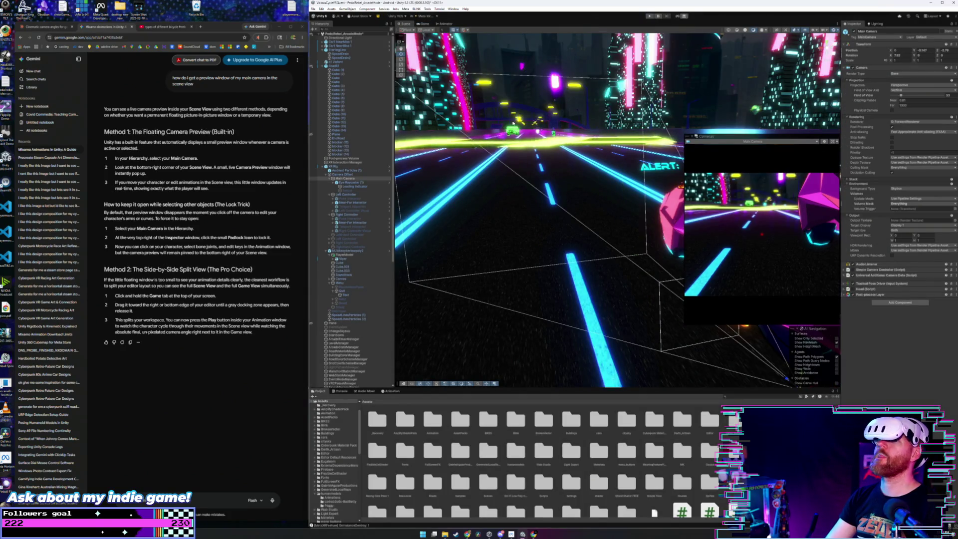
Select Camera Offset, orbit the Scene view around it, and start Play mode.
{"action": "left_click", "coordinate": [351, 174]}
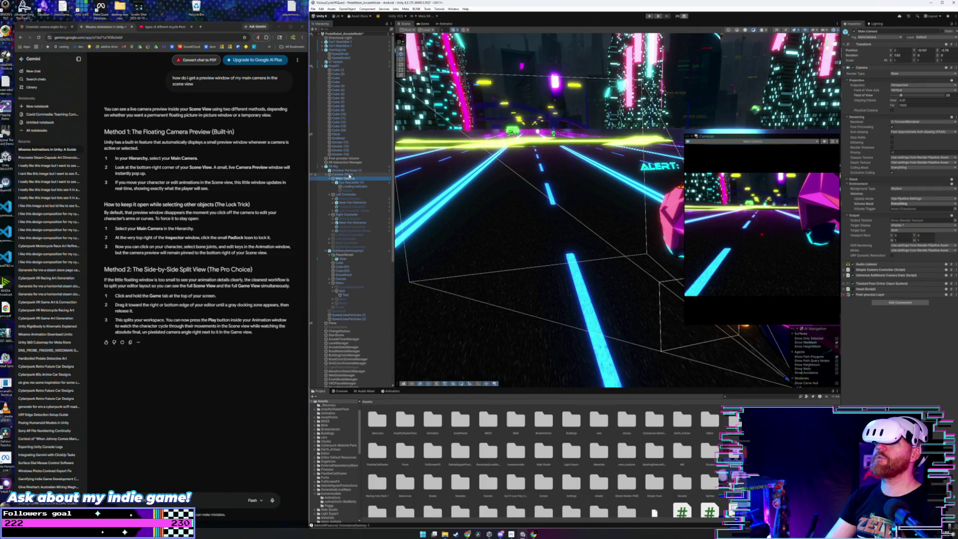
{"action": "mouse_move", "coordinate": [514, 198]}
{"action": "left_mouse_down"}
{"action": "mouse_move", "coordinate": [609, 205]}
{"action": "mouse_move", "coordinate": [525, 228]}
{"action": "mouse_move", "coordinate": [555, 224]}
{"action": "mouse_move", "coordinate": [537, 226]}
{"action": "mouse_move", "coordinate": [552, 259]}
{"action": "left_mouse_up"}
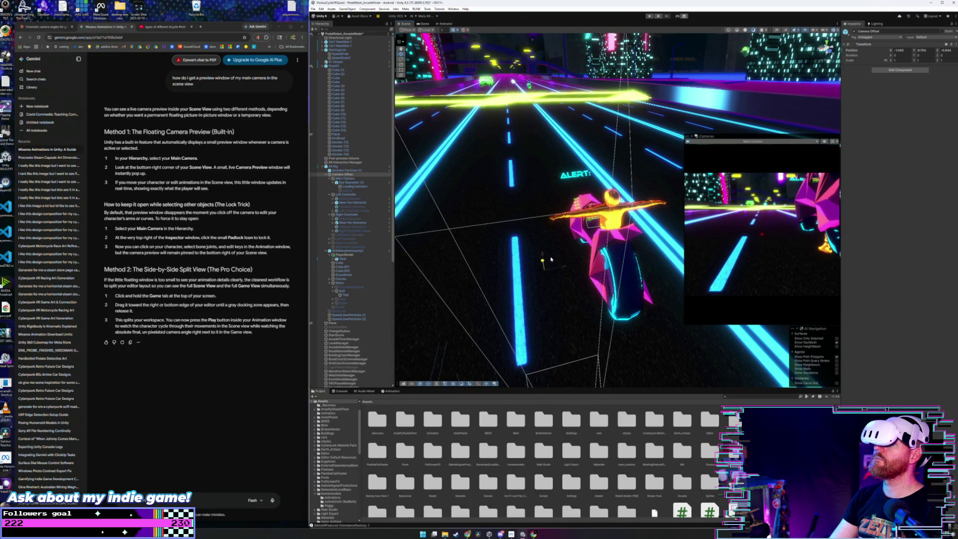
{"action": "left_click", "coordinate": [649, 16]}
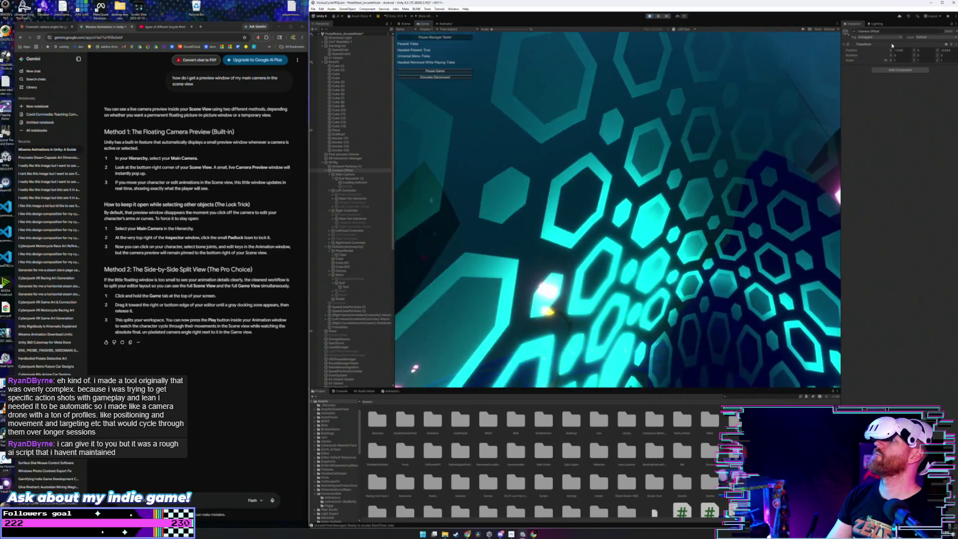
Scrub Camera Offset Position X to -1.37, stop with Ctrl+P, and select Main Camera.
{"action": "left_click_drag", "start_coordinate": [888, 50], "coordinate": [889, 53]}
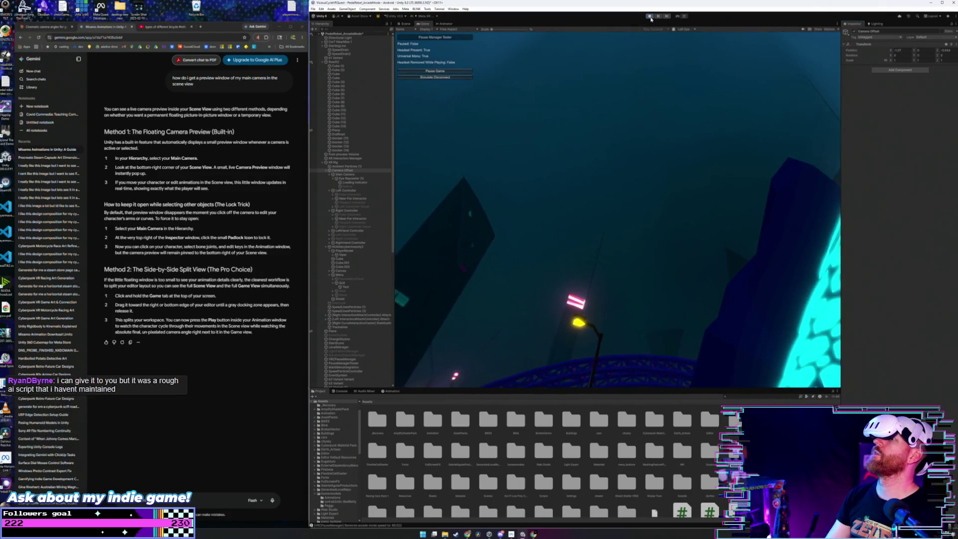
{"action": "key", "text": "ctrl+p"}
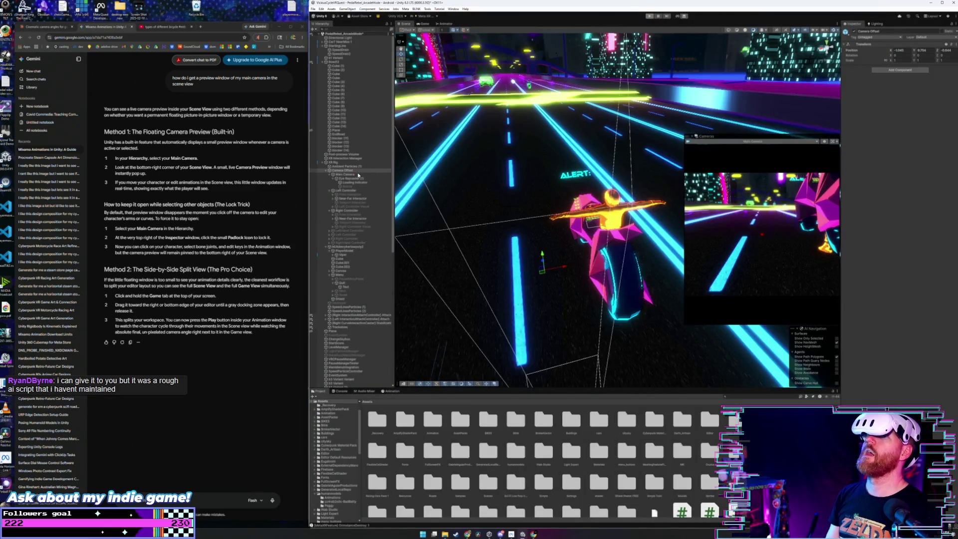
{"action": "left_click", "coordinate": [359, 174]}
{"action": "scroll", "coordinate": [369, 240], "scroll_direction": "down", "scroll_amount": 10}
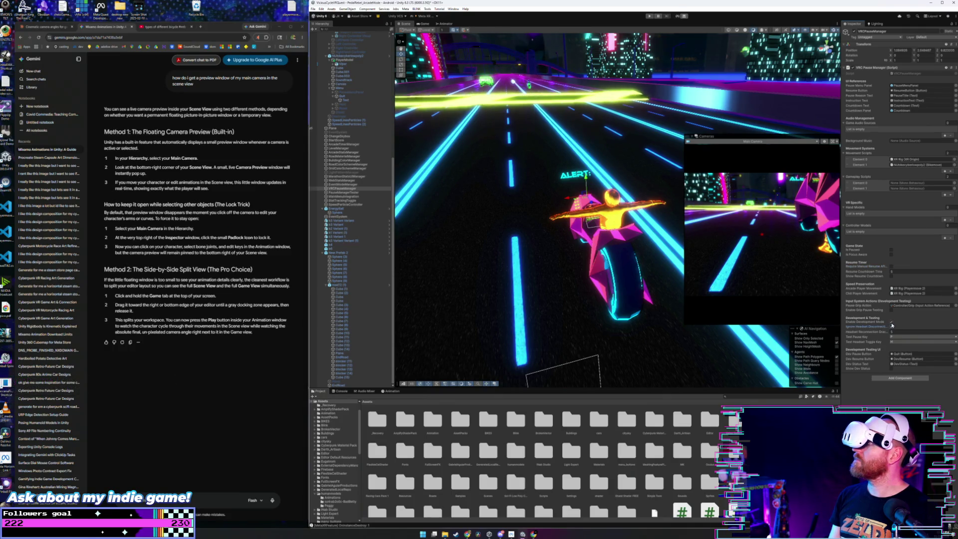
Enter Play mode again to run the VR motorcycle scene.
{"action": "left_click", "coordinate": [648, 17]}
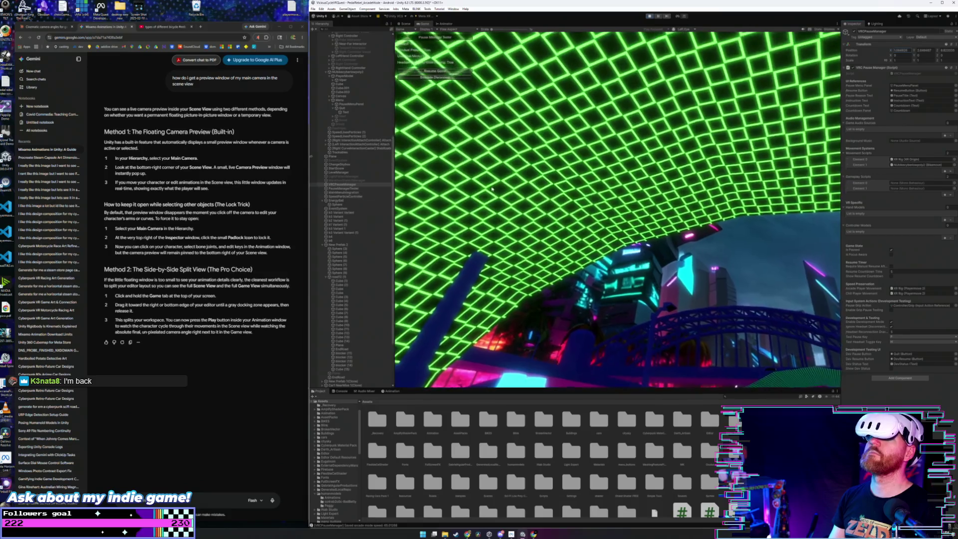
Scrub the Camera Offset's Position X in the Inspector, then resume the paused game.
{"action": "scroll", "coordinate": [343, 100], "scroll_direction": "up", "scroll_amount": 5}
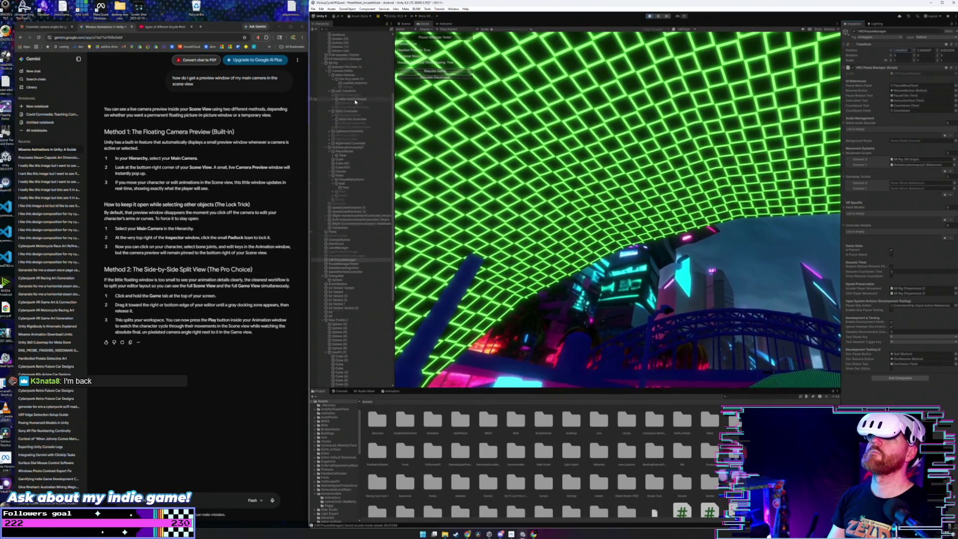
{"action": "left_click", "coordinate": [345, 117]}
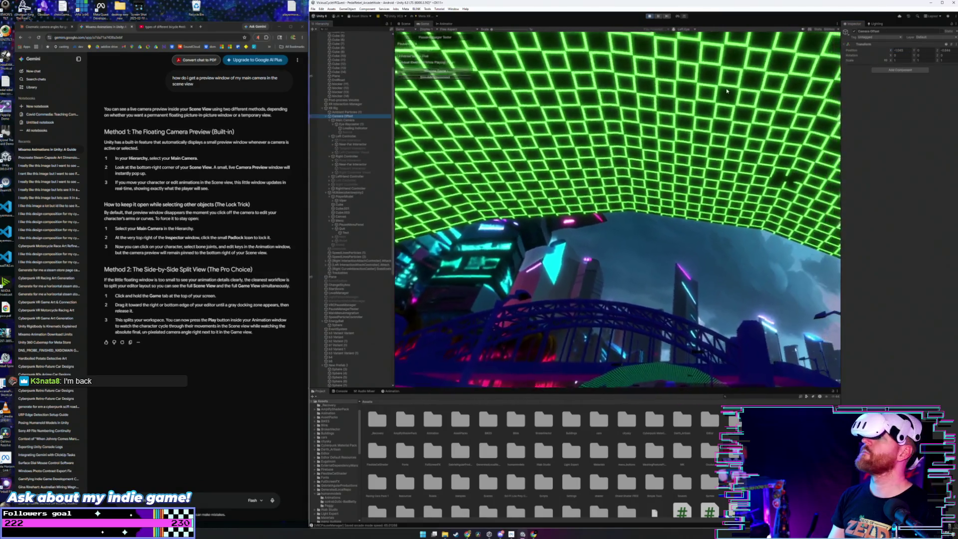
{"action": "left_click_drag", "start_coordinate": [893, 51], "coordinate": [890, 51]}
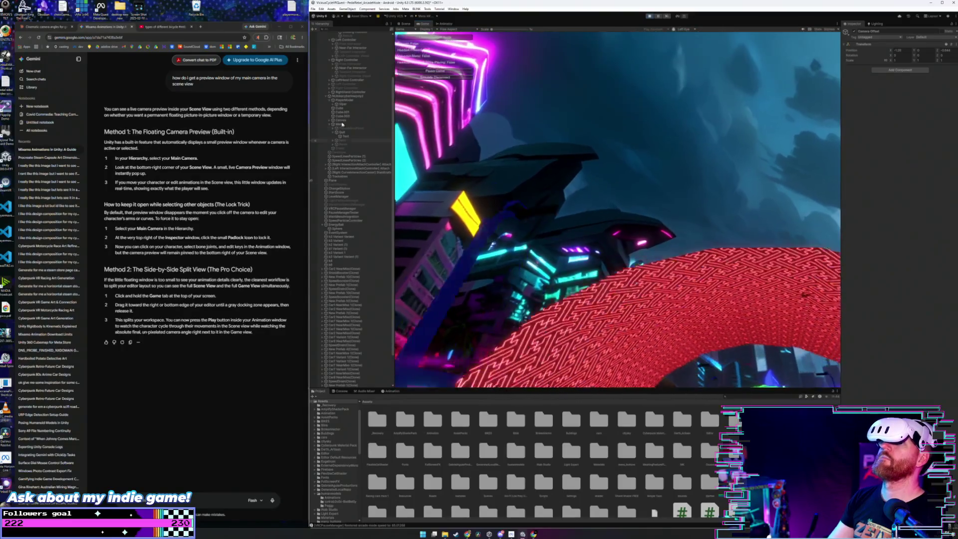
{"action": "scroll", "coordinate": [343, 125], "scroll_direction": "up", "scroll_amount": 3}
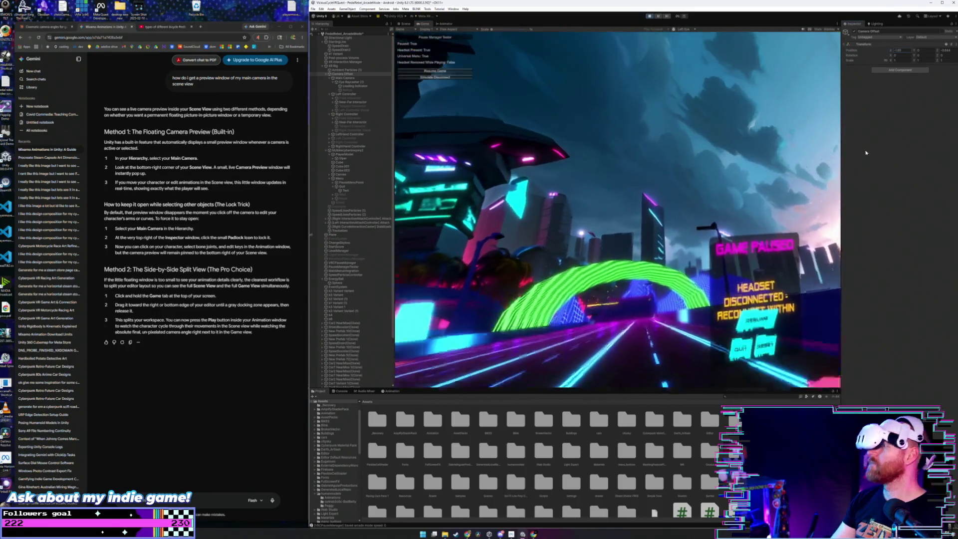
{"action": "left_click", "coordinate": [740, 314]}
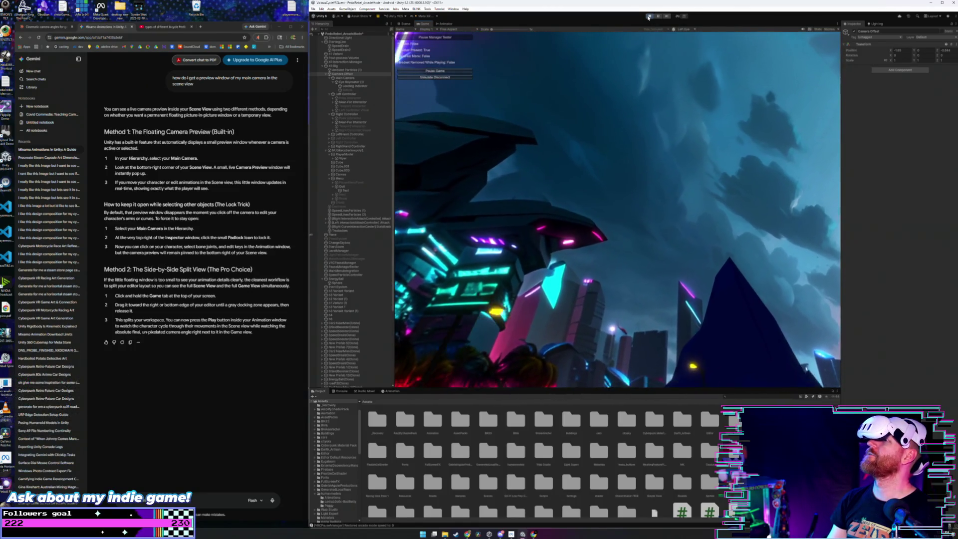
Return to the Scene view, select Left Controller, and widen the Unity window over the browser.
{"action": "key", "text": "ctrl+1"}
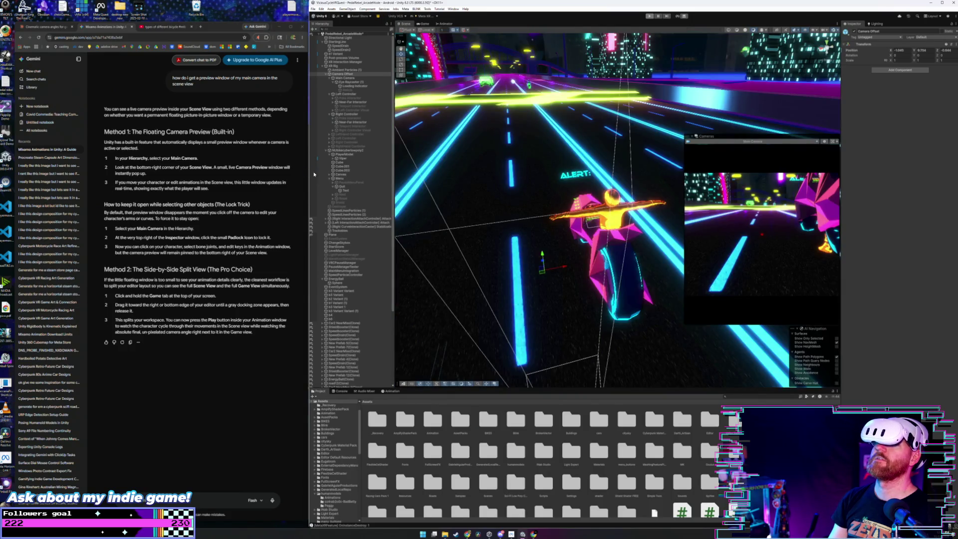
{"action": "left_click", "coordinate": [322, 194]}
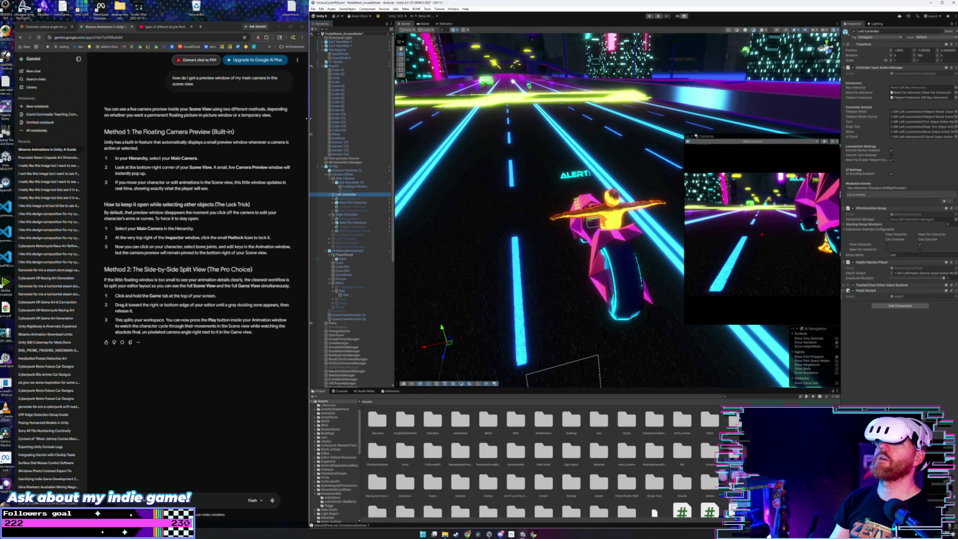
{"action": "left_click_drag", "start_coordinate": [309, 119], "coordinate": [7, 128]}
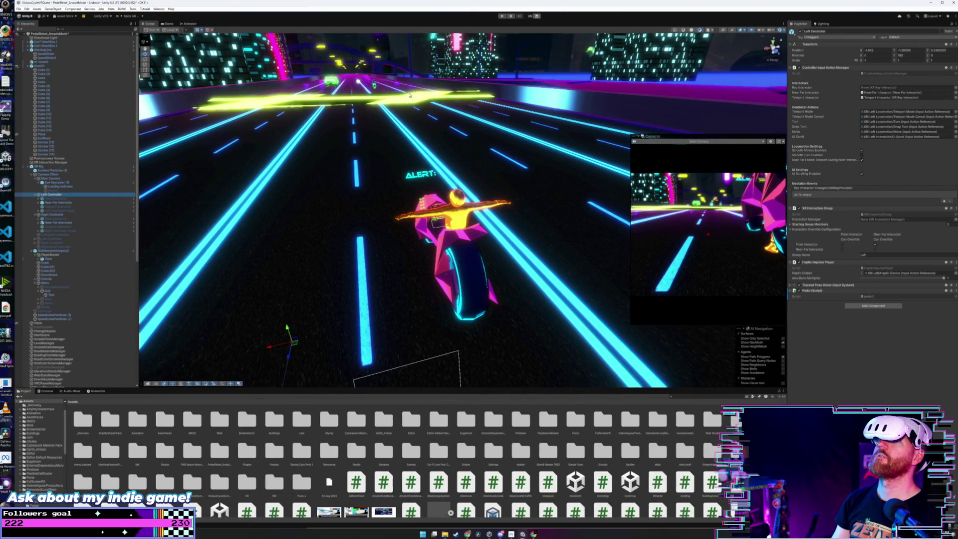
Enter Play mode with Ctrl+P to show the Pause Manager Tester readout.
{"action": "key", "text": "ctrl+p"}
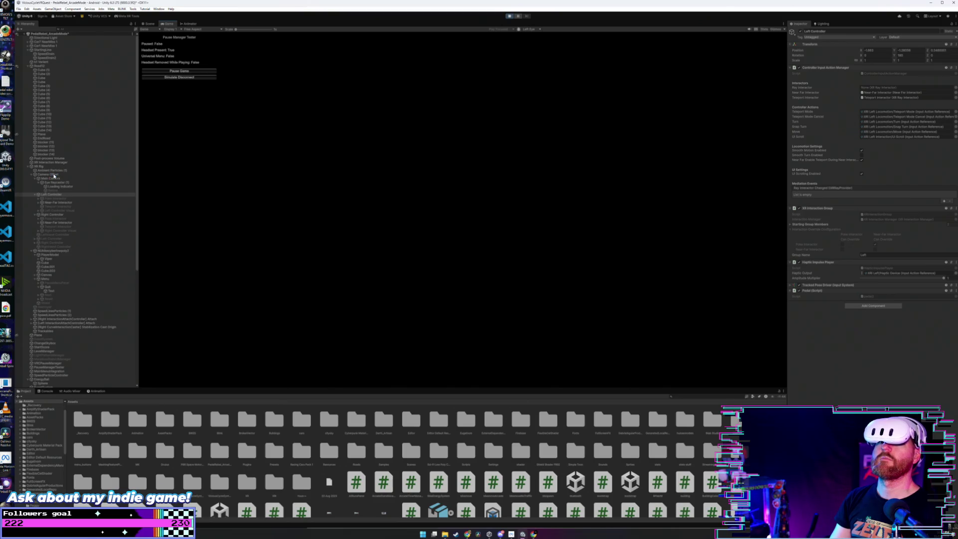
Inspect the Camera Offset's transform, then restart the play session from the highway start.
{"action": "left_click", "coordinate": [53, 175]}
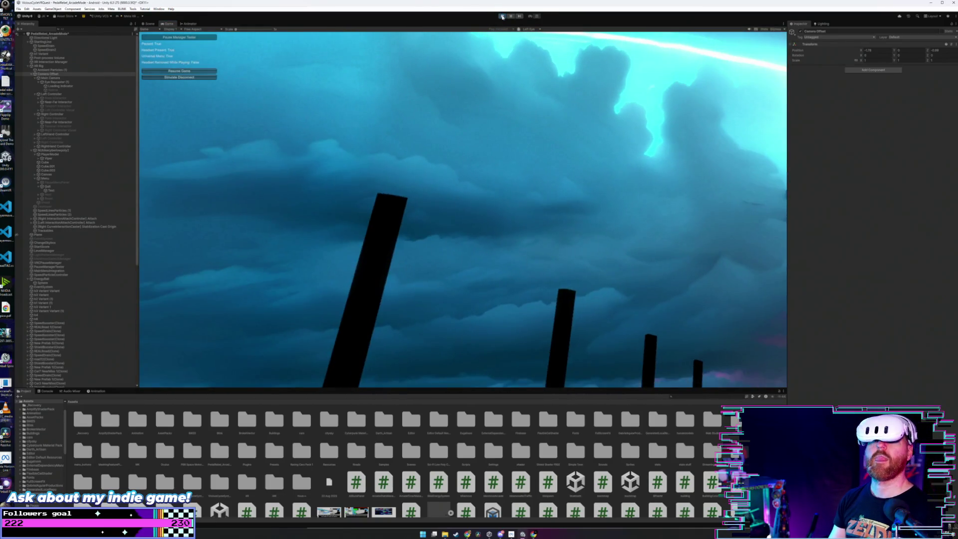
{"action": "left_click", "coordinate": [503, 17]}
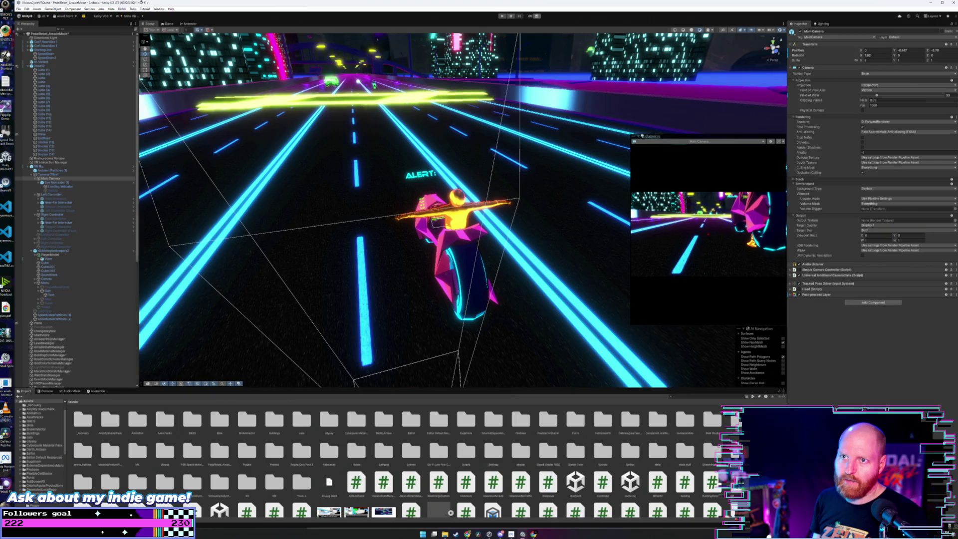
Save the project with File > Save Project.
{"action": "left_click", "coordinate": [19, 9]}
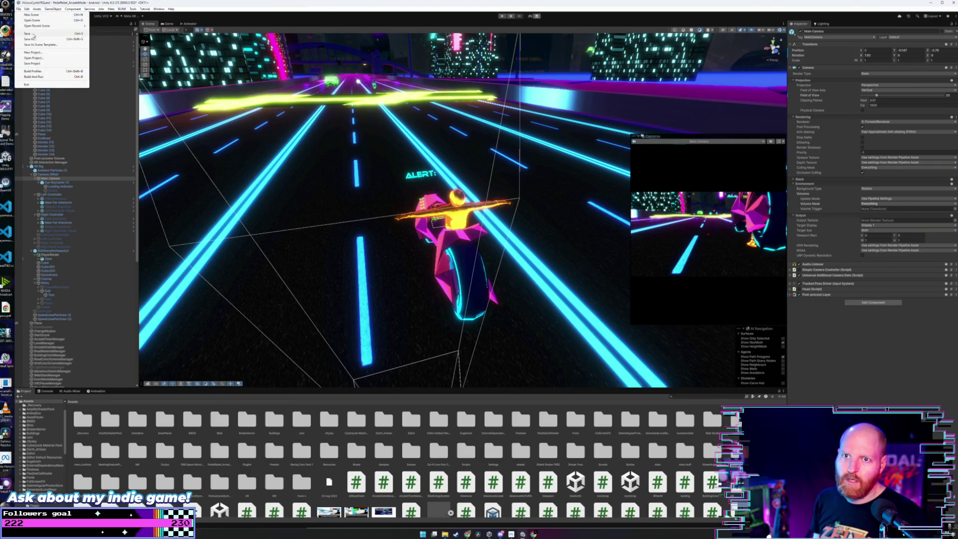
{"action": "left_click", "coordinate": [18, 11]}
{"action": "left_click", "coordinate": [19, 9]}
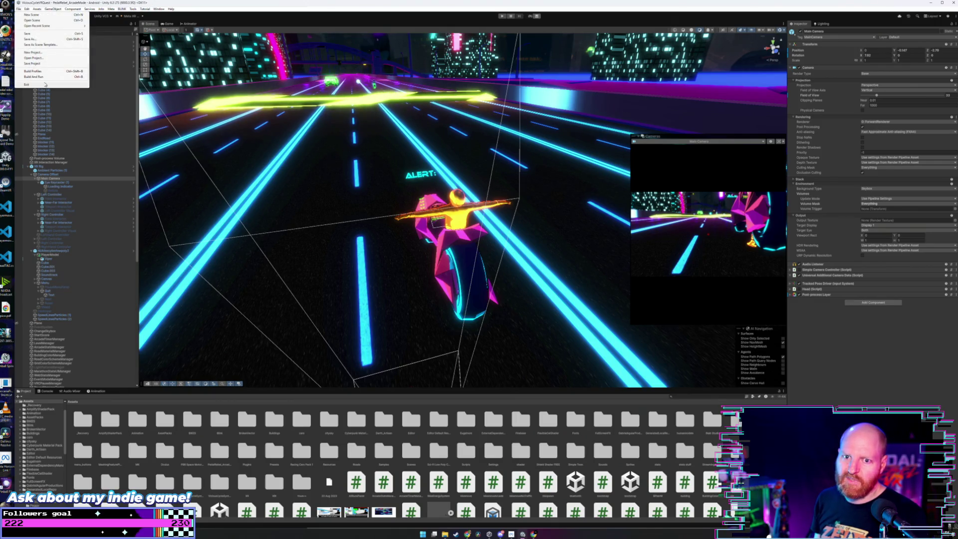
{"action": "left_click", "coordinate": [38, 64]}
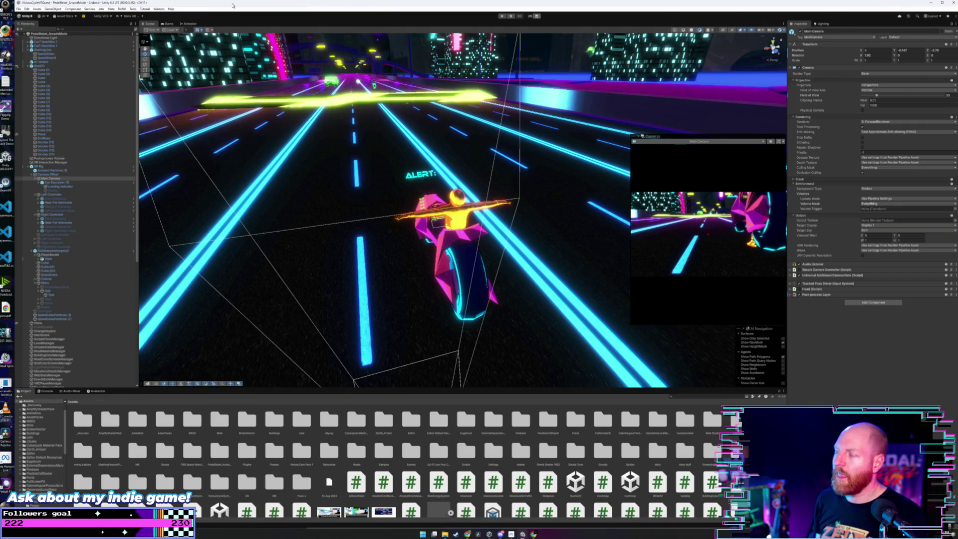
Find Main Camera inside XR Rig, then narrow Unity to reveal the Gemini answer.
{"action": "scroll", "coordinate": [385, 216], "scroll_direction": "up", "scroll_amount": 5}
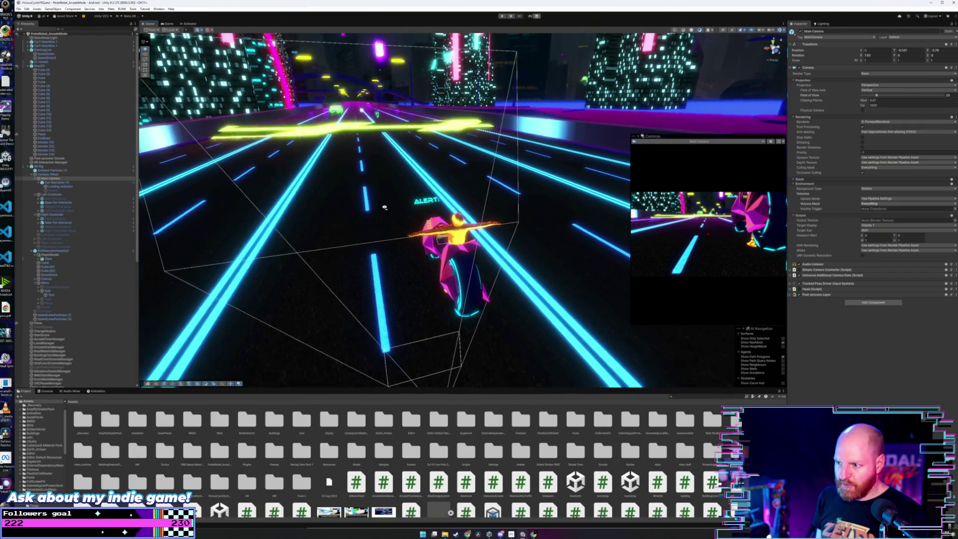
{"action": "scroll", "coordinate": [376, 199], "scroll_direction": "down", "scroll_amount": 2}
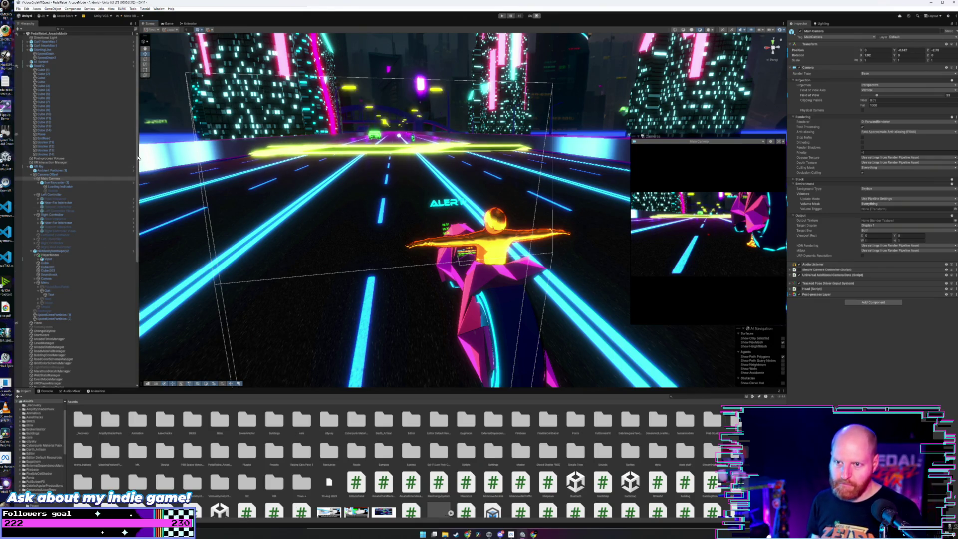
{"action": "scroll", "coordinate": [100, 225], "scroll_direction": "down", "scroll_amount": 15}
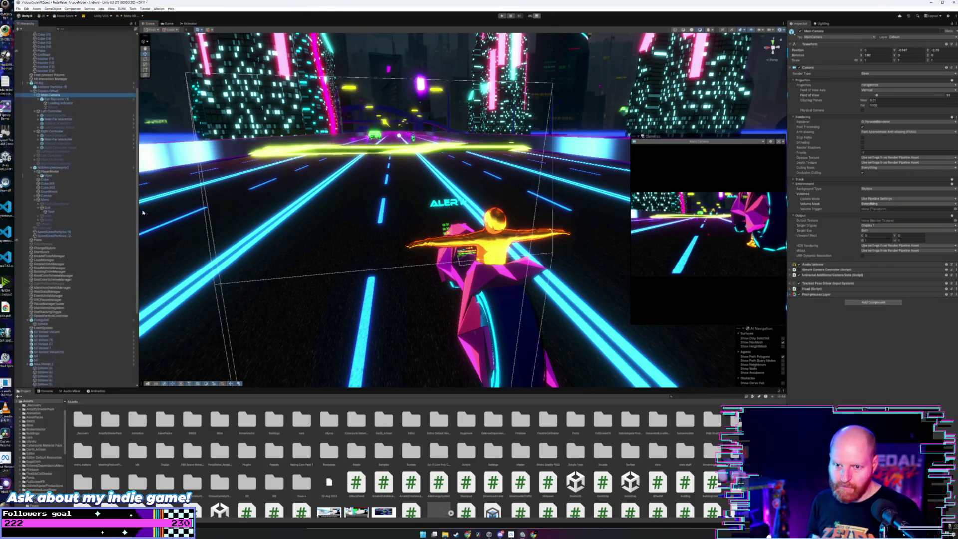
{"action": "left_click", "coordinate": [147, 298]}
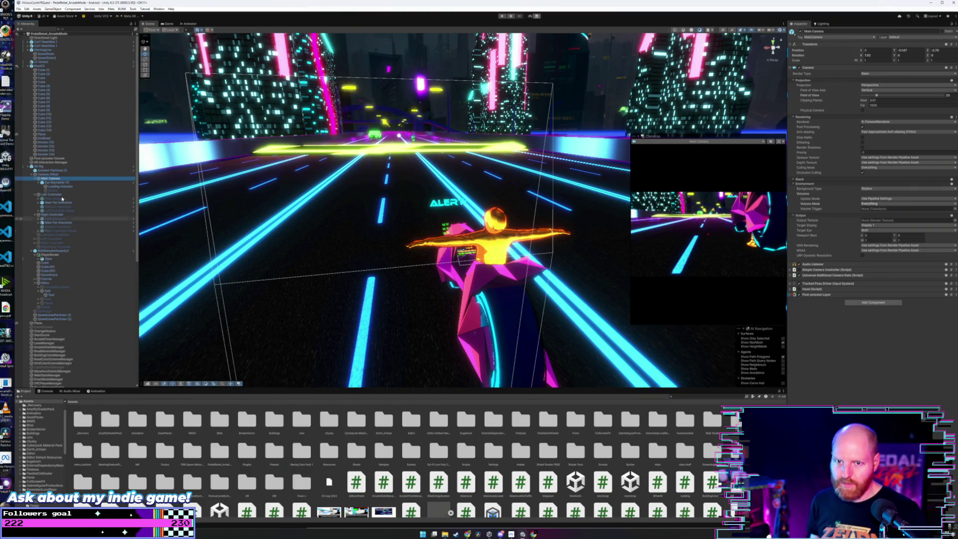
{"action": "mouse_move", "coordinate": [13, 209]}
{"action": "left_mouse_down"}
{"action": "mouse_move", "coordinate": [391, 209]}
{"action": "mouse_move", "coordinate": [299, 209]}
{"action": "mouse_move", "coordinate": [315, 209]}
{"action": "left_mouse_up"}
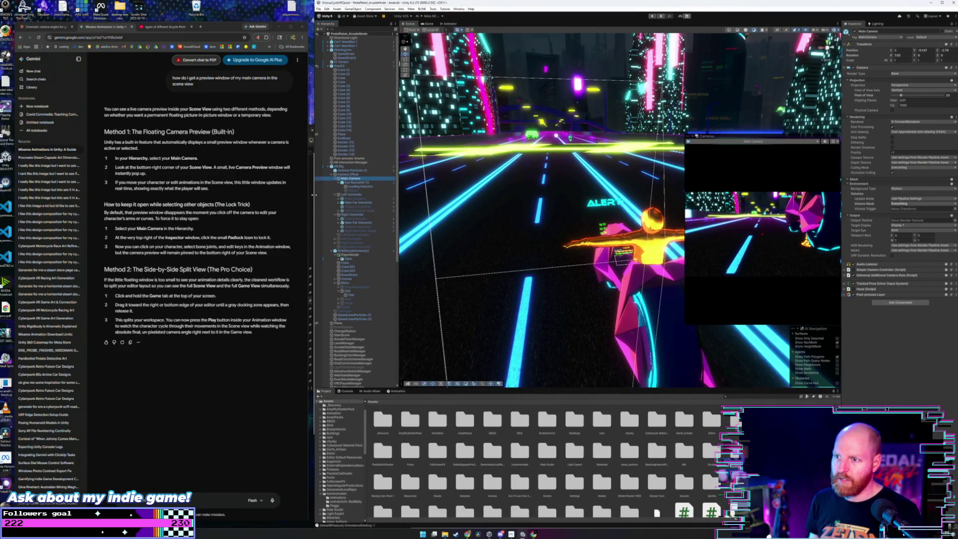
{"action": "key", "text": "alt+Tab"}
{"action": "key", "text": "alt+Tab"}
{"action": "key", "text": "alt+Tab"}
{"action": "key", "text": "alt+Tab"}
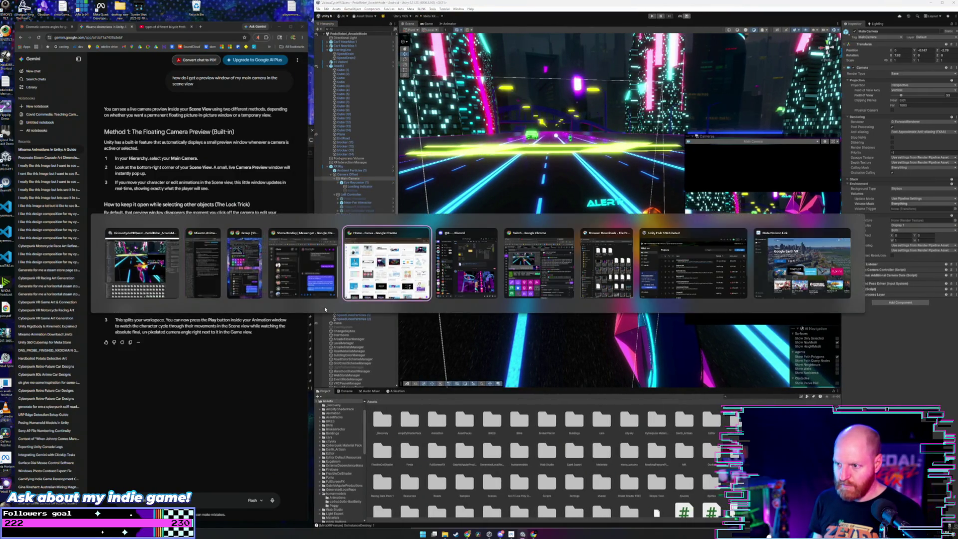
{"action": "left_click", "coordinate": [371, 129]}
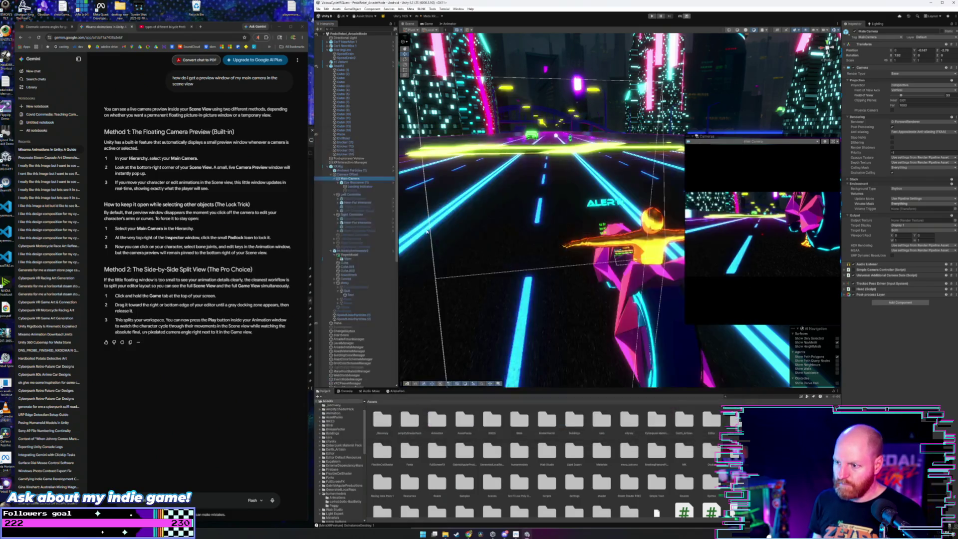
{"action": "key", "text": "alt+Tab"}
{"action": "key", "text": "alt+Tab"}
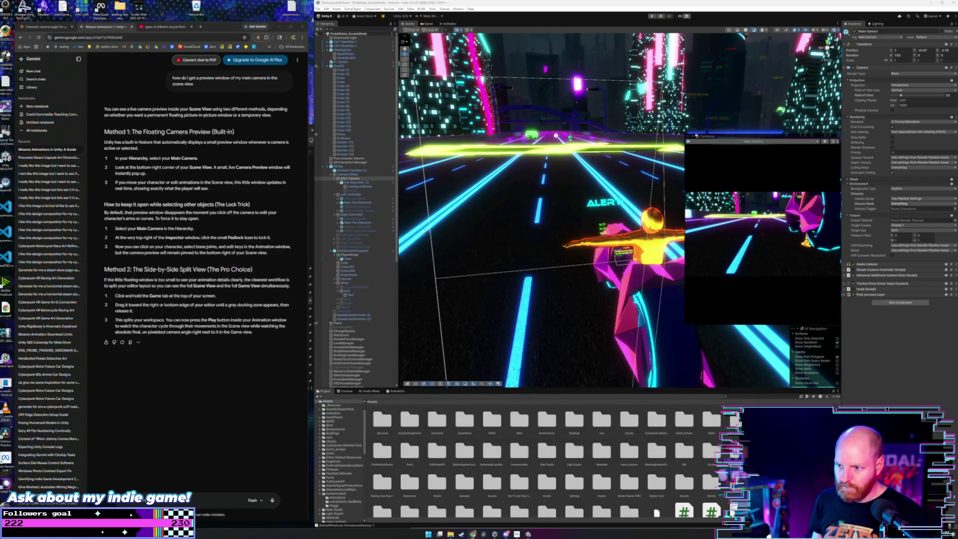
{"action": "key", "text": "alt+Tab"}
{"action": "key", "text": "alt+Tab"}
{"action": "key", "text": "alt+Tab"}
{"action": "key", "text": "alt+Tab"}
{"action": "key", "text": "alt+Tab"}
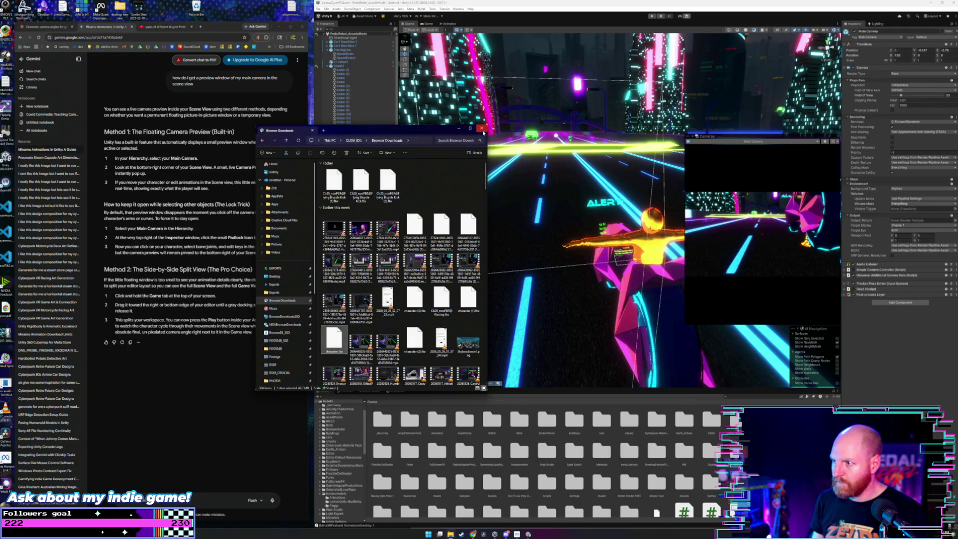
{"action": "key", "text": "alt+Tab"}
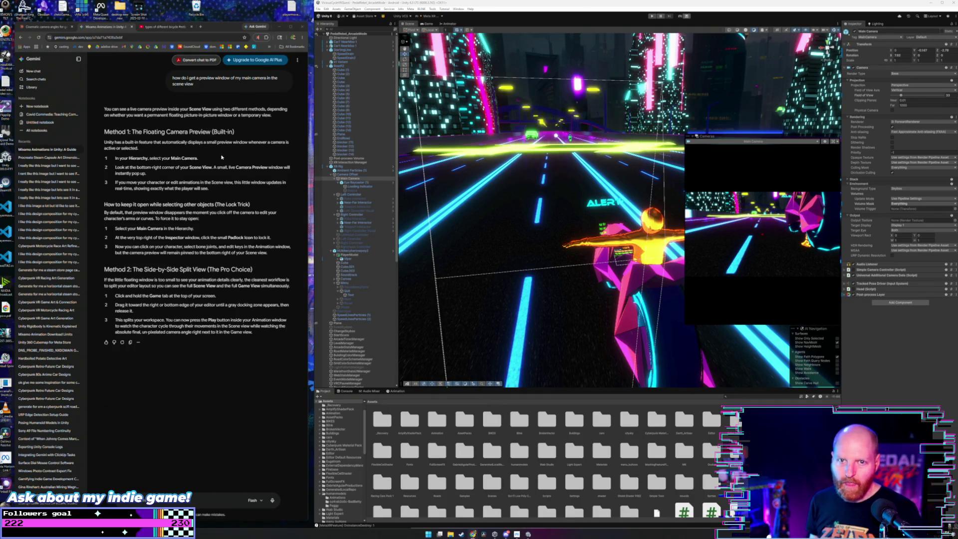
{"action": "scroll", "coordinate": [168, 190], "scroll_direction": "up", "scroll_amount": 2}
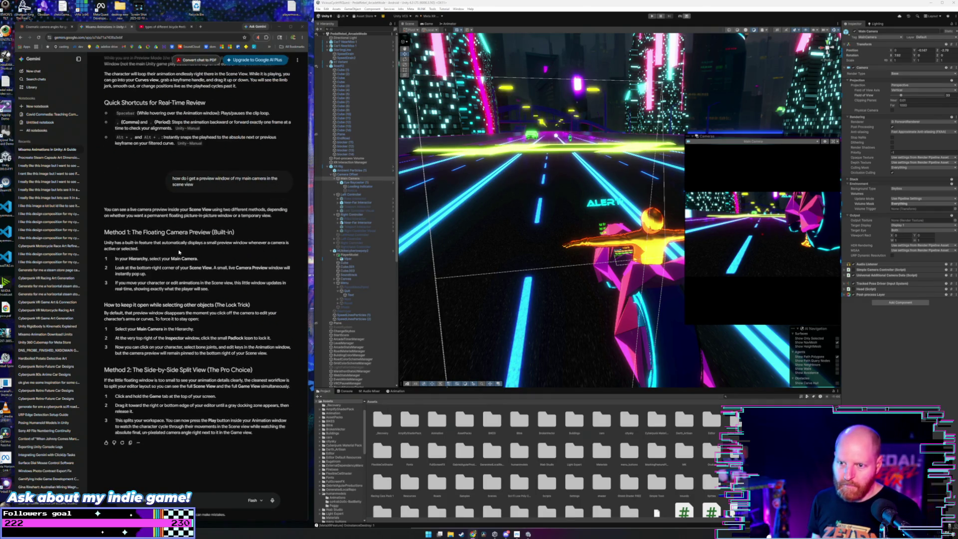
{"action": "scroll", "coordinate": [179, 251], "scroll_direction": "down", "scroll_amount": 2}
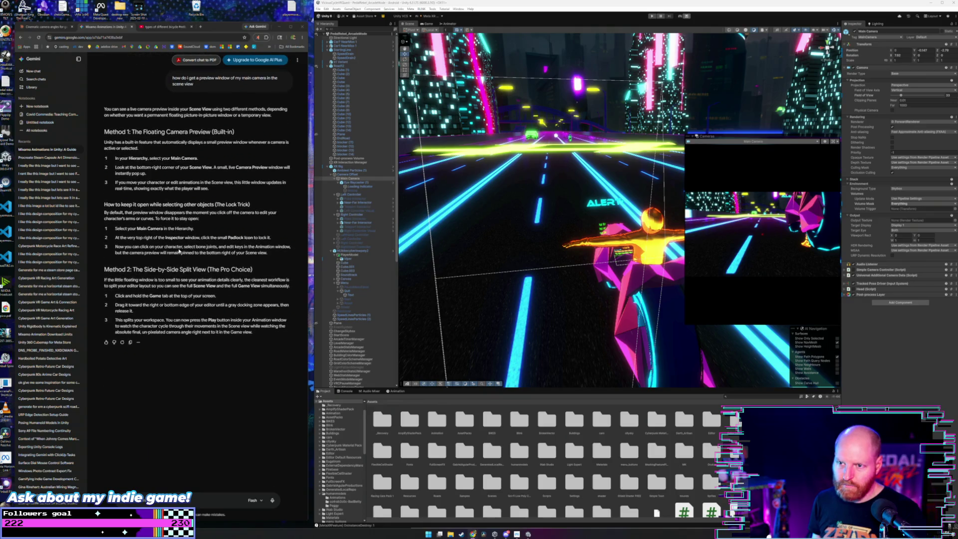
{"action": "scroll", "coordinate": [179, 251], "scroll_direction": "up", "scroll_amount": 4}
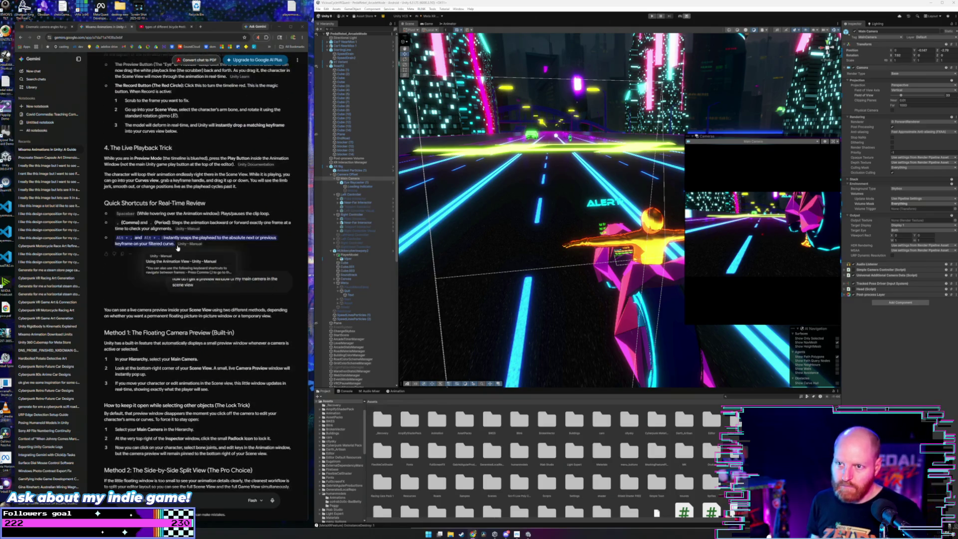
{"action": "scroll", "coordinate": [273, 259], "scroll_direction": "up", "scroll_amount": 6}
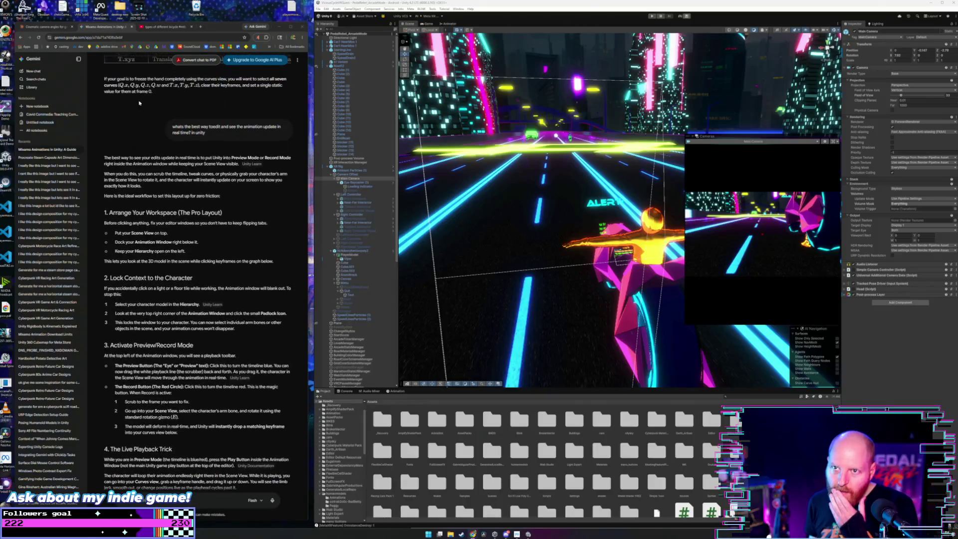
{"action": "left_click", "coordinate": [48, 26]}
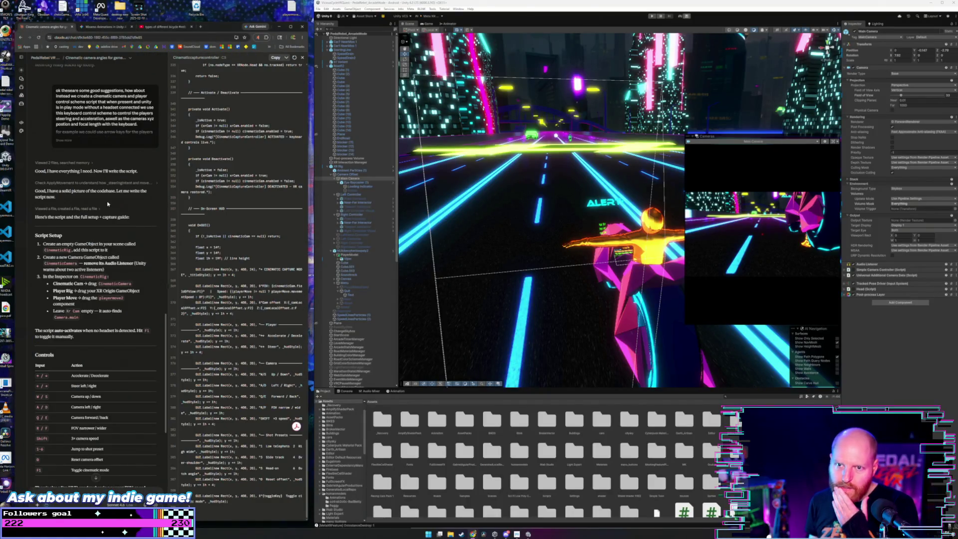
Scroll through Claude's setup guide and copy the CinematicCaptureController script code.
{"action": "scroll", "coordinate": [108, 204], "scroll_direction": "down", "scroll_amount": 1}
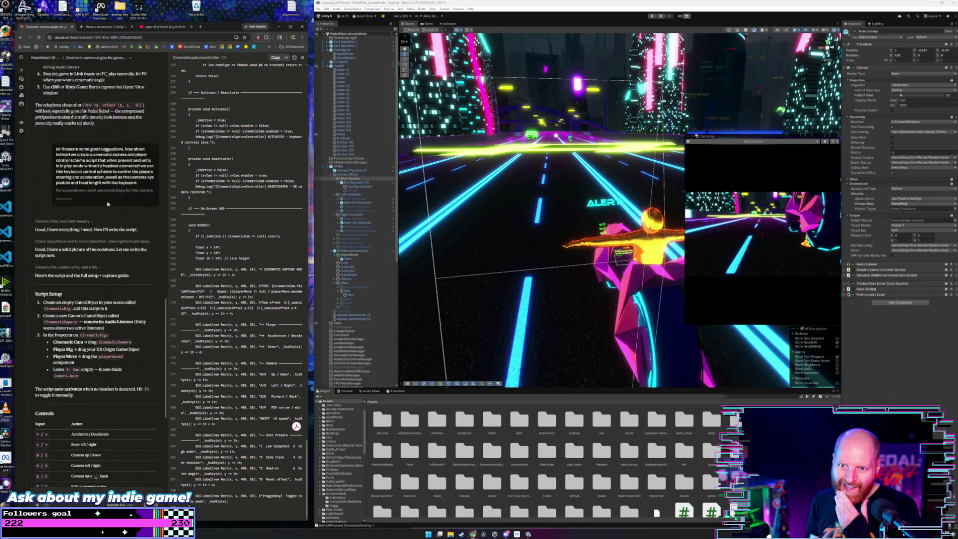
{"action": "scroll", "coordinate": [107, 204], "scroll_direction": "down", "scroll_amount": 5}
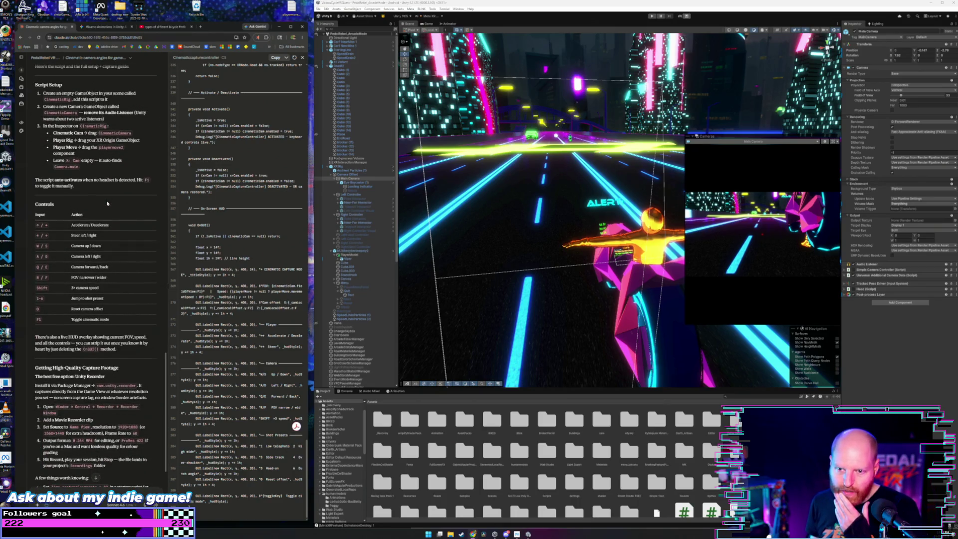
{"action": "scroll", "coordinate": [106, 200], "scroll_direction": "down", "scroll_amount": 3}
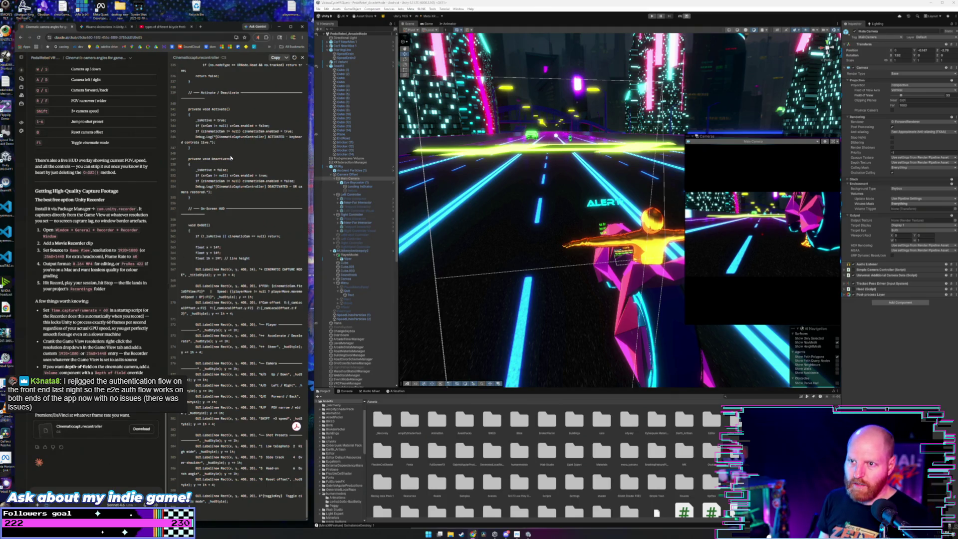
{"action": "left_click", "coordinate": [274, 58]}
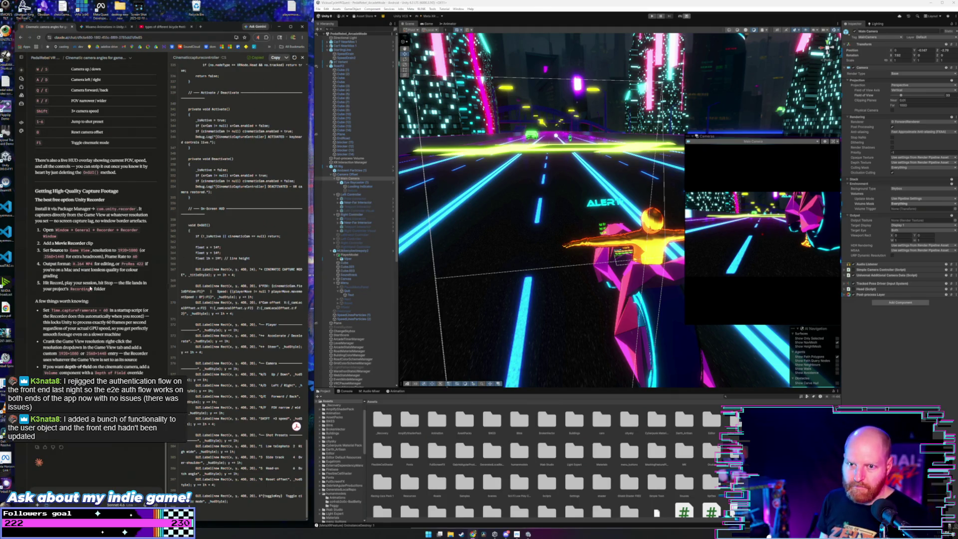
{"action": "scroll", "coordinate": [91, 289], "scroll_direction": "up", "scroll_amount": 5}
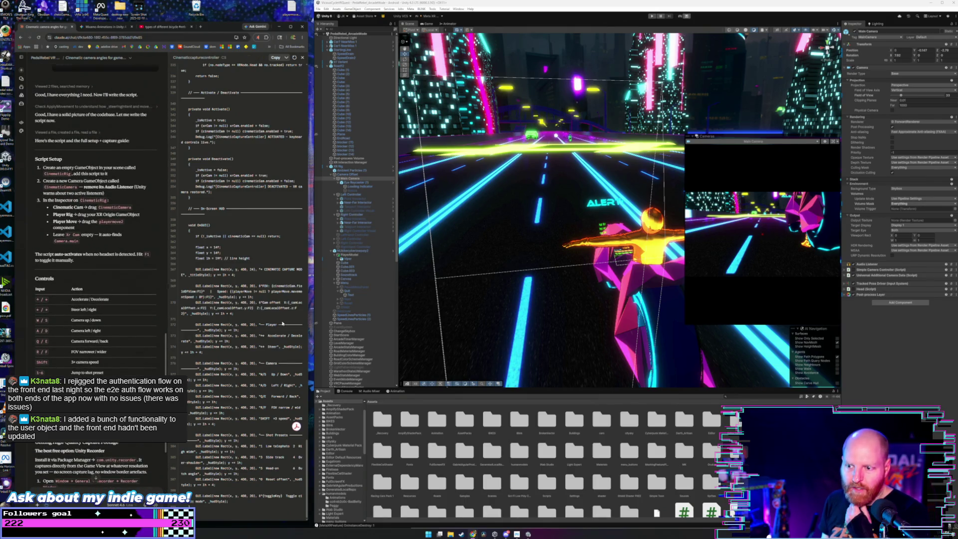
{"action": "scroll", "coordinate": [358, 346], "scroll_direction": "down", "scroll_amount": 10}
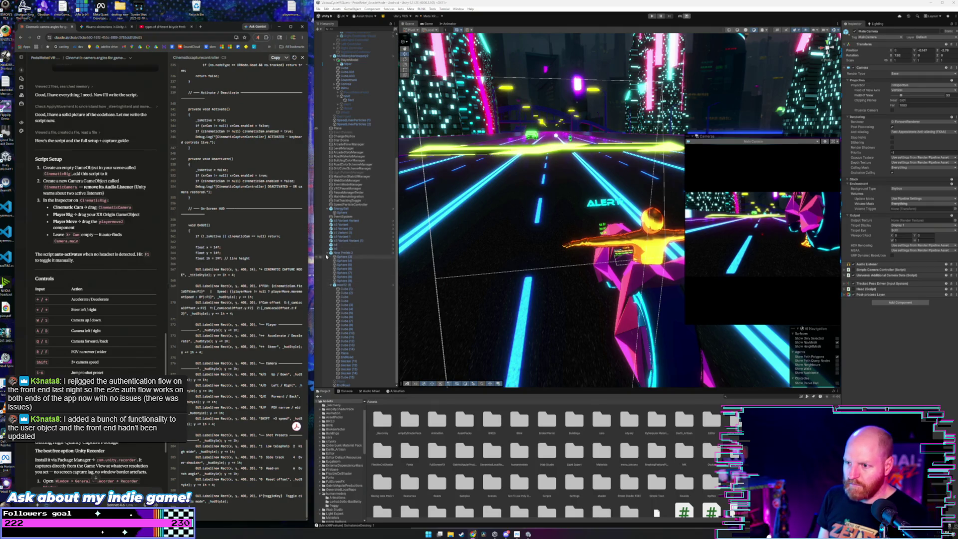
Collapse Root2, deselect Main Camera, and close the floating Main Camera preview overlay.
{"action": "scroll", "coordinate": [327, 256], "scroll_direction": "up", "scroll_amount": 10}
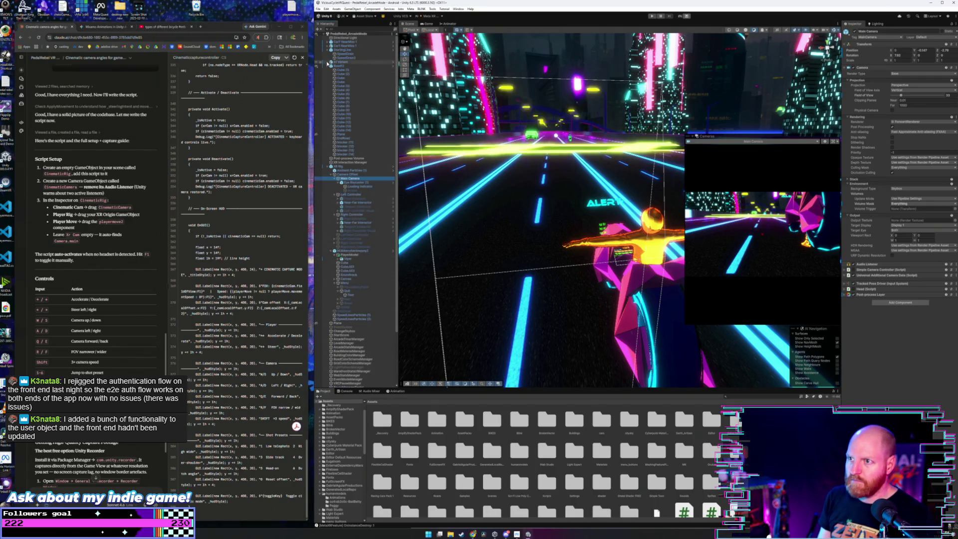
{"action": "left_click", "coordinate": [331, 65]}
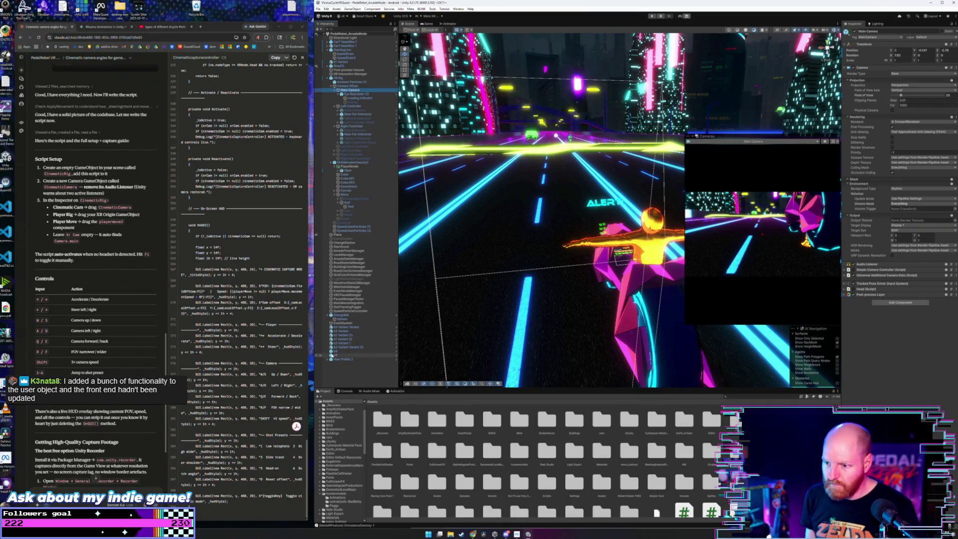
{"action": "left_click", "coordinate": [358, 369]}
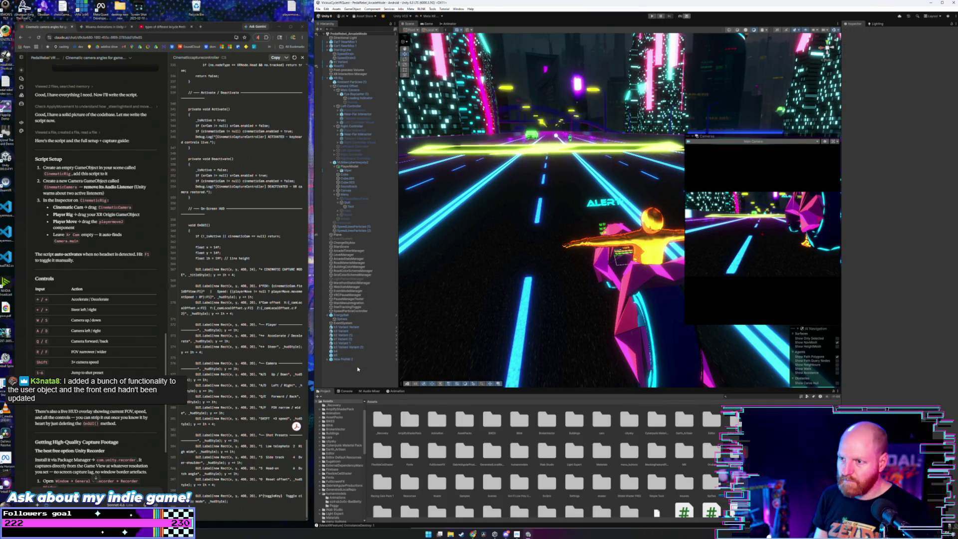
{"action": "left_click", "coordinate": [498, 384]}
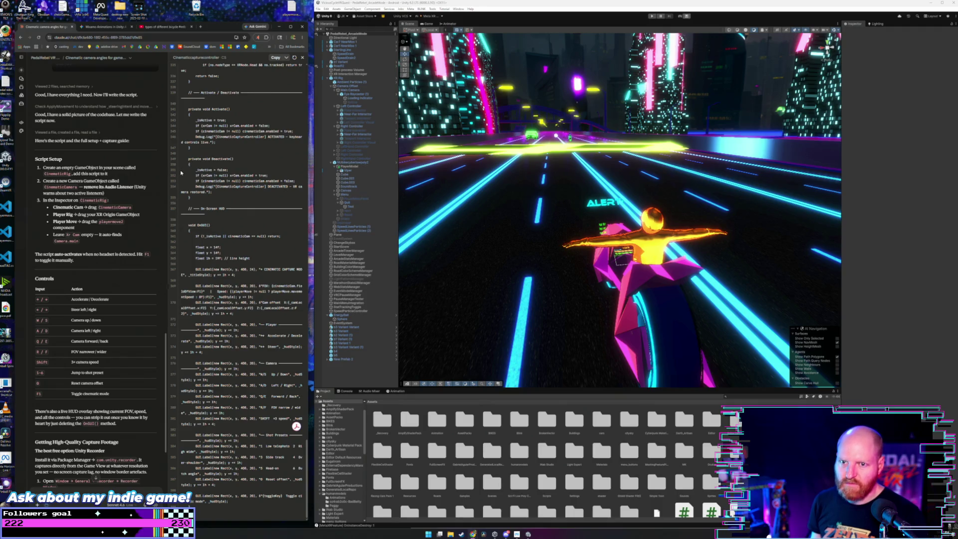
Create an empty GameObject from the Hierarchy, name it CinematicRig, and select it.
{"action": "right_click", "coordinate": [349, 348]}
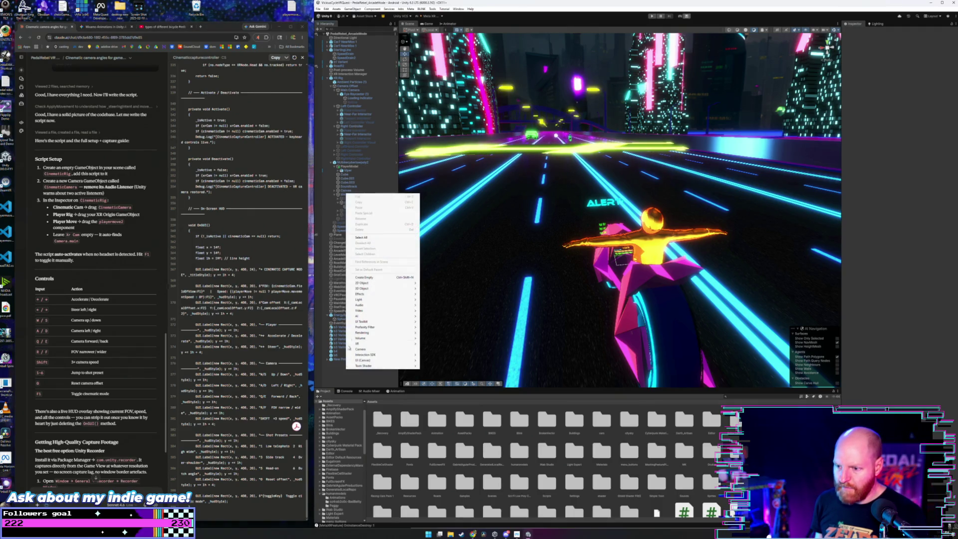
{"action": "left_click", "coordinate": [383, 278]}
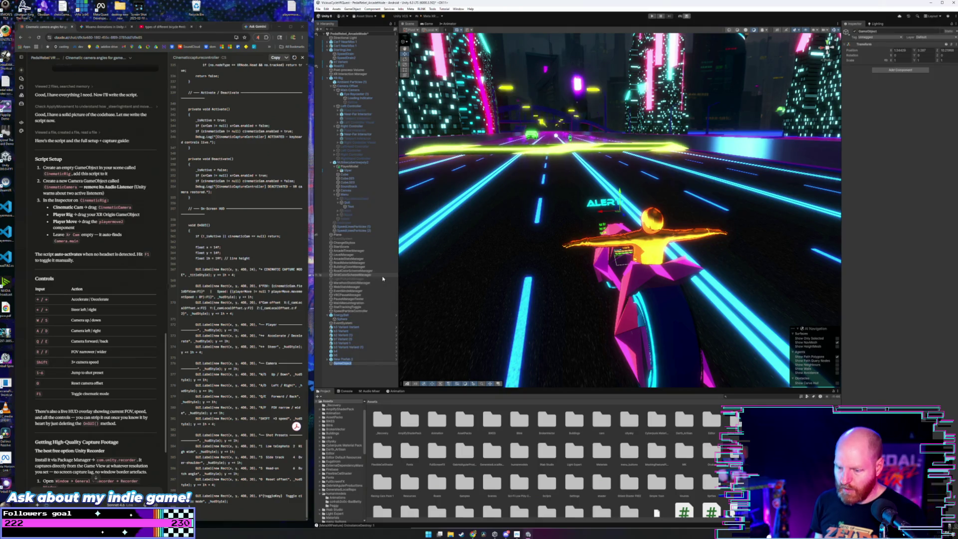
{"action": "type", "text": "CinematicRig"}
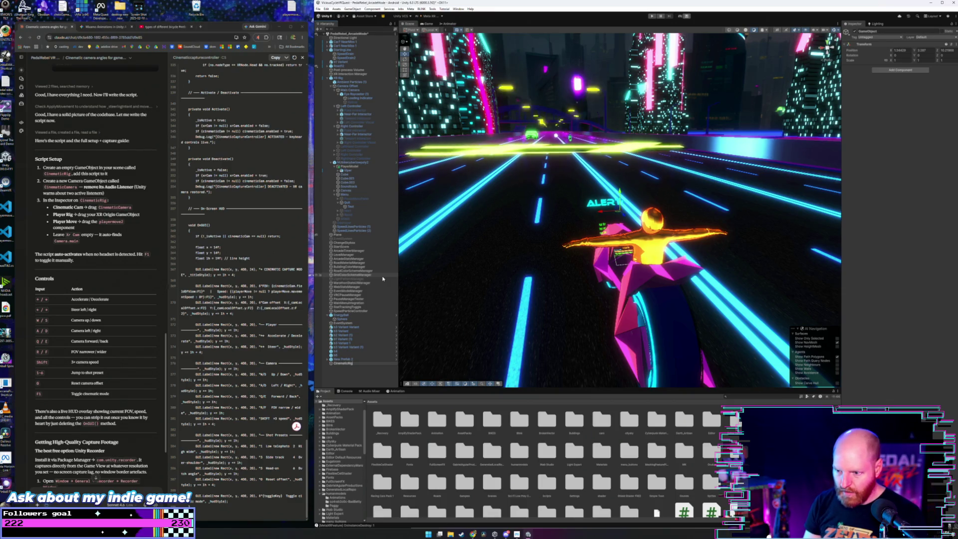
{"action": "left_click", "coordinate": [350, 359]}
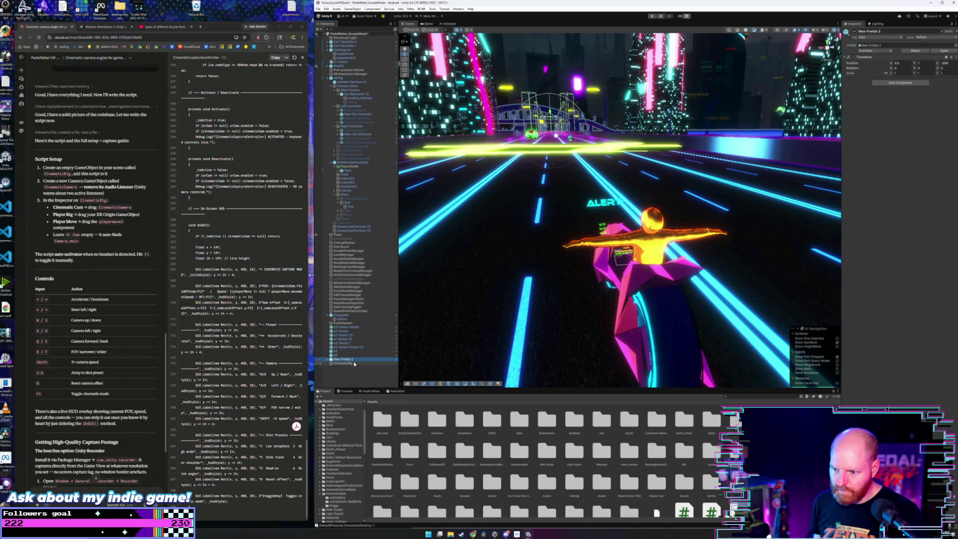
{"action": "left_click", "coordinate": [355, 364]}
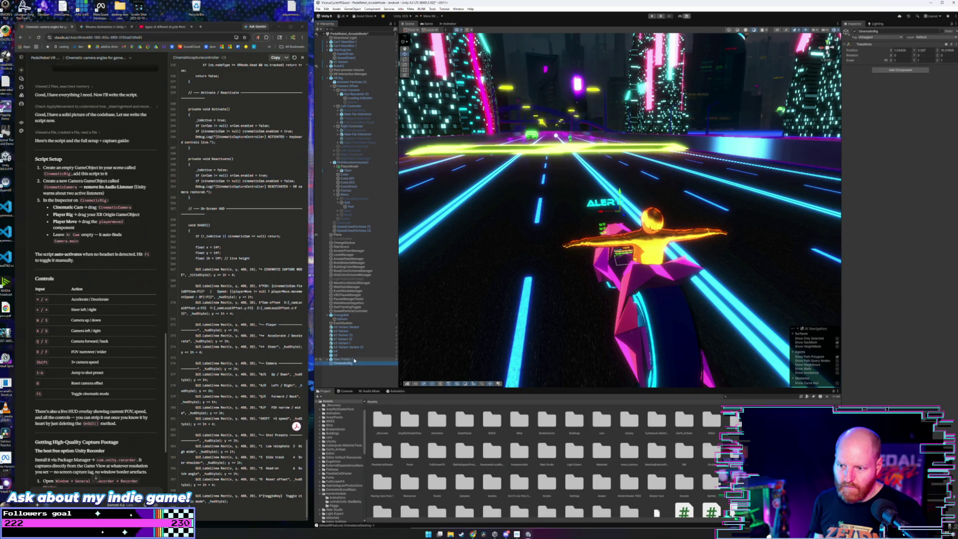
{"action": "scroll", "coordinate": [203, 220], "scroll_direction": "up", "scroll_amount": 10}
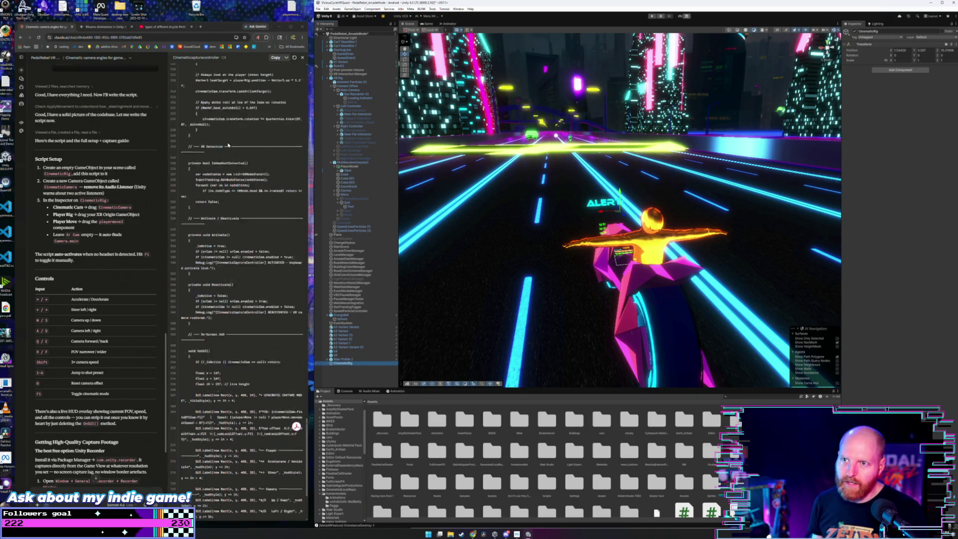
Copy the script again, review Claude's setup notes, and select CinematicRig in Unity.
{"action": "left_click", "coordinate": [275, 58]}
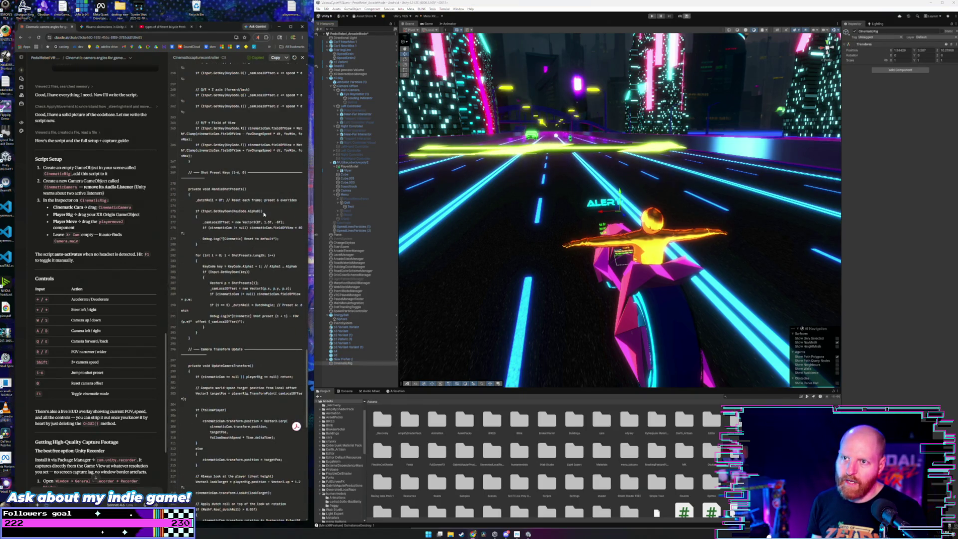
{"action": "scroll", "coordinate": [218, 291], "scroll_direction": "down", "scroll_amount": 2}
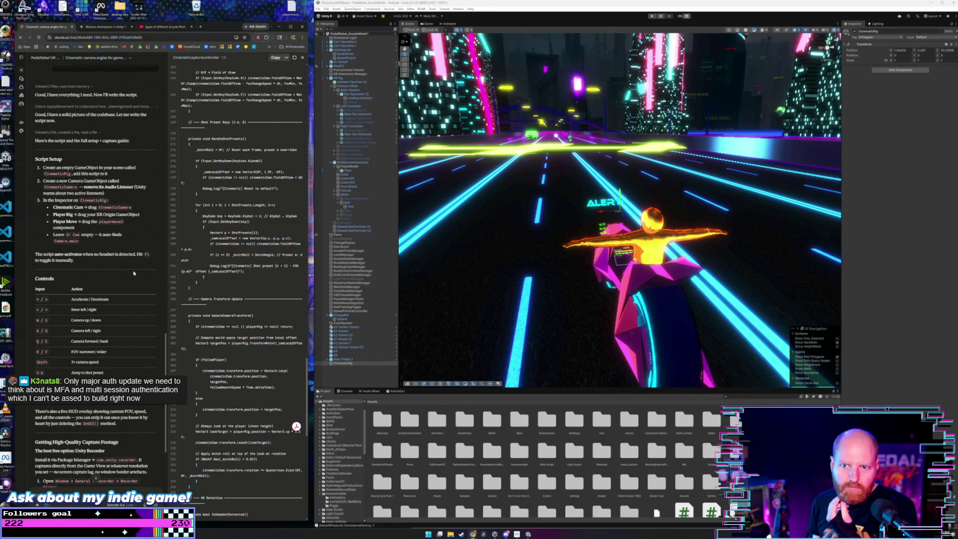
{"action": "scroll", "coordinate": [132, 274], "scroll_direction": "up", "scroll_amount": 5}
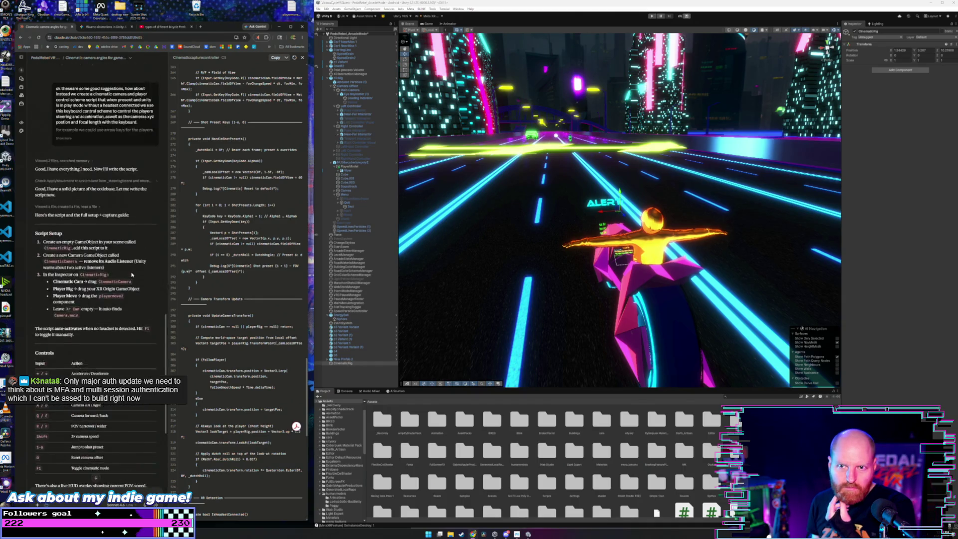
{"action": "scroll", "coordinate": [133, 274], "scroll_direction": "down", "scroll_amount": 10}
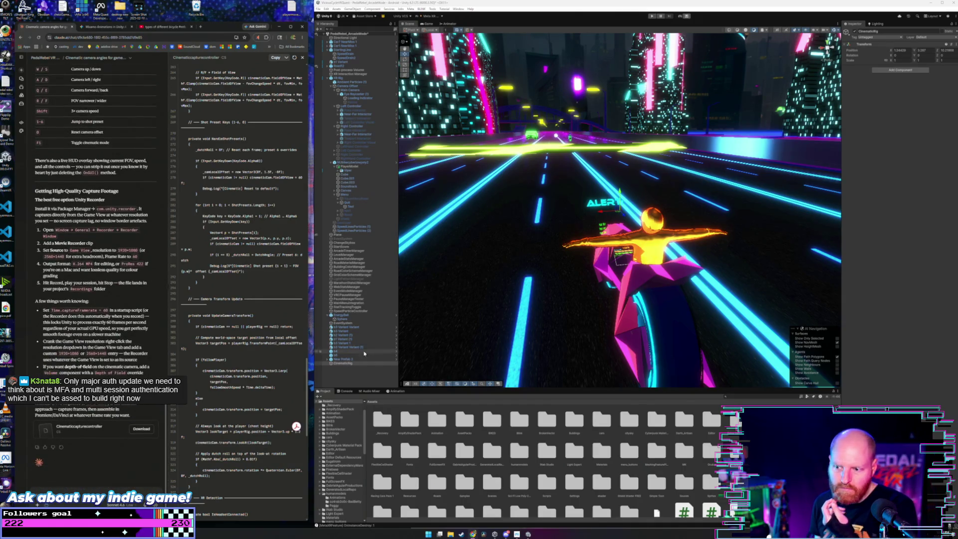
{"action": "left_click", "coordinate": [352, 363]}
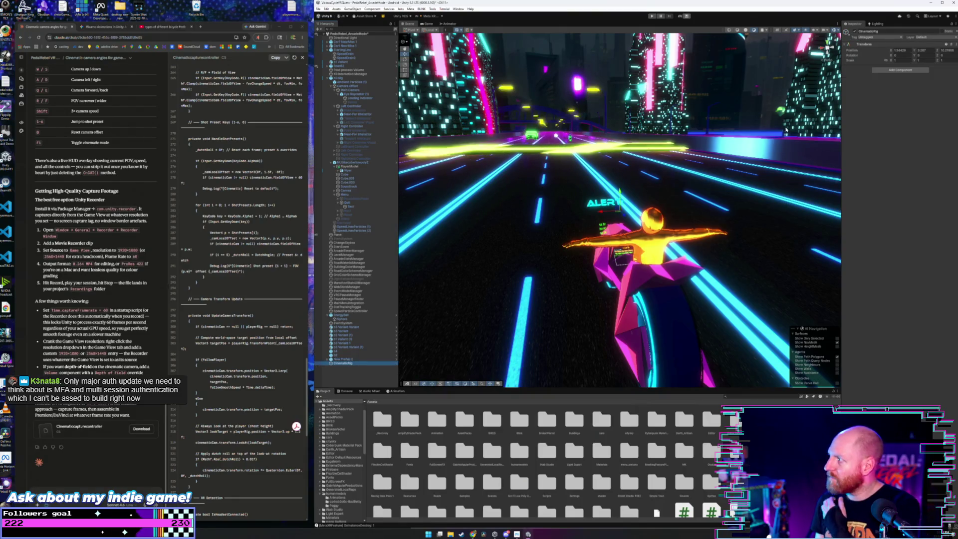
Start a new script under Add Component and copy the CinematicCaptureController class name from Claude.
{"action": "left_click", "coordinate": [880, 71]}
{"action": "type", "text": "ani"}
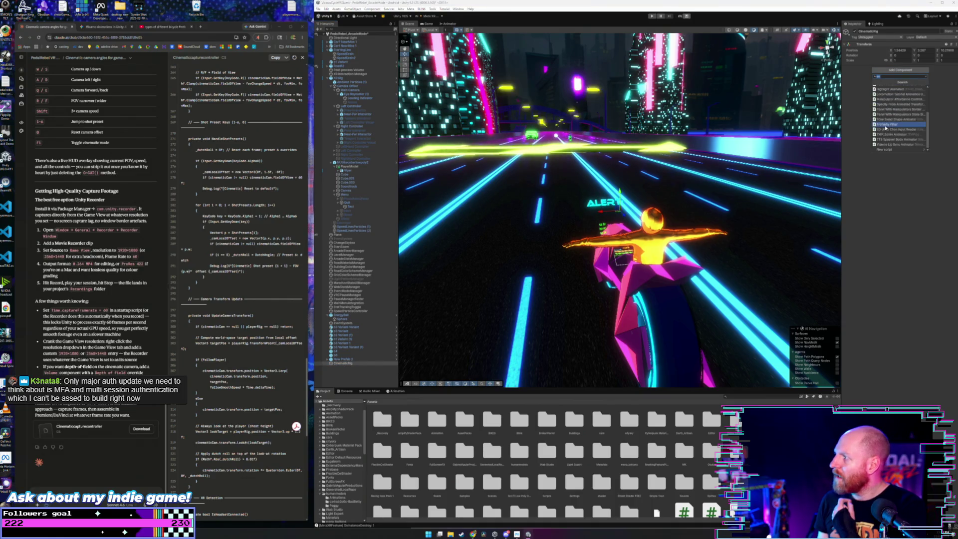
{"action": "left_click", "coordinate": [888, 150]}
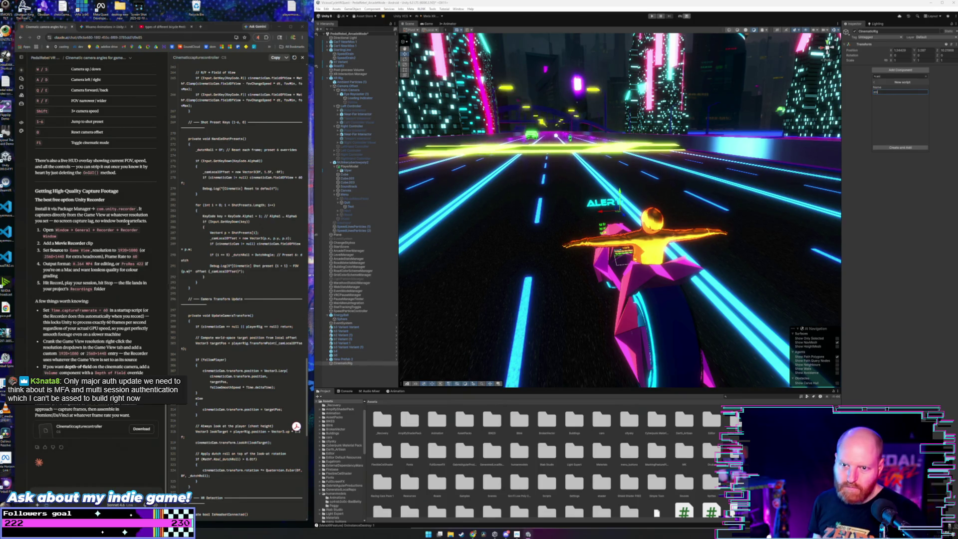
{"action": "scroll", "coordinate": [122, 198], "scroll_direction": "up", "scroll_amount": 2}
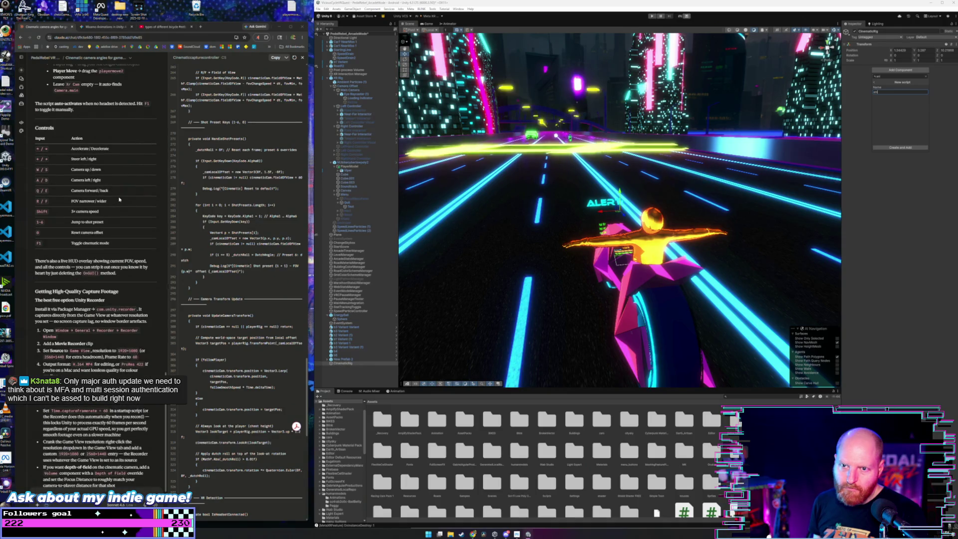
{"action": "scroll", "coordinate": [119, 199], "scroll_direction": "up", "scroll_amount": 2}
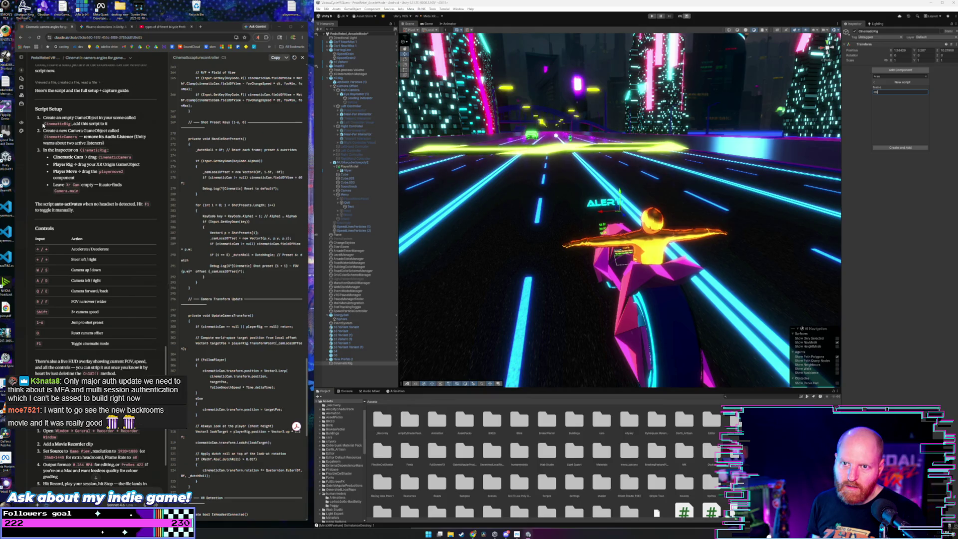
{"action": "scroll", "coordinate": [54, 196], "scroll_direction": "down", "scroll_amount": 4}
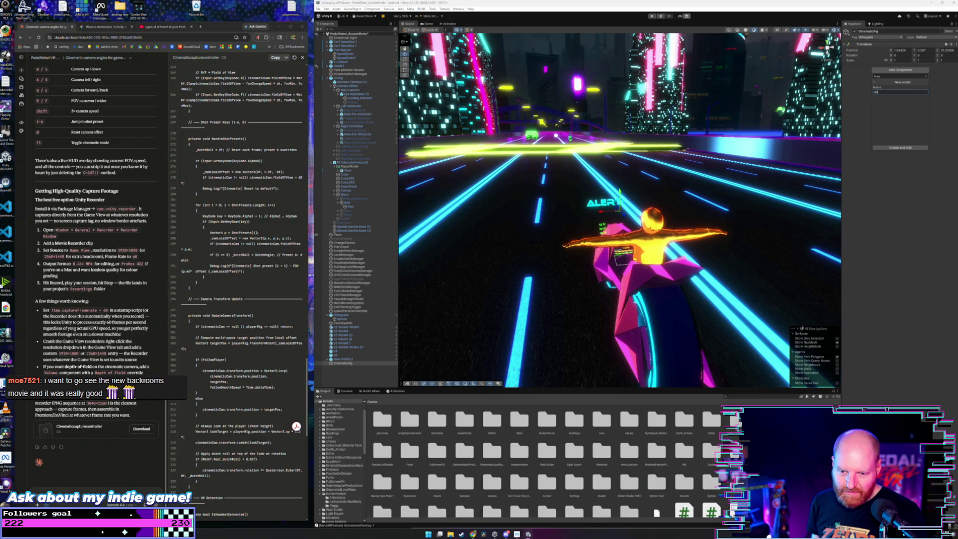
{"action": "scroll", "coordinate": [74, 331], "scroll_direction": "up", "scroll_amount": 3}
{"action": "scroll", "coordinate": [71, 326], "scroll_direction": "up", "scroll_amount": 4}
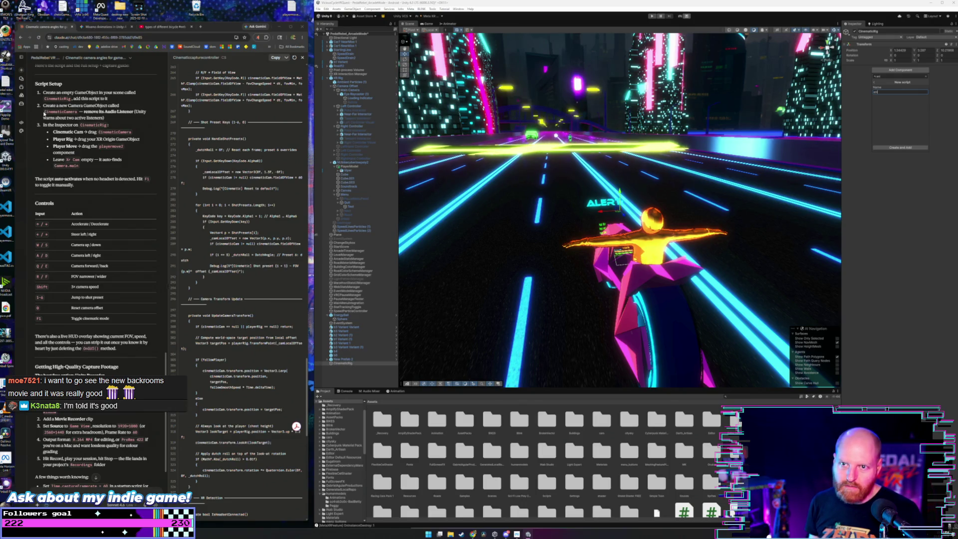
{"action": "scroll", "coordinate": [92, 281], "scroll_direction": "down", "scroll_amount": 5}
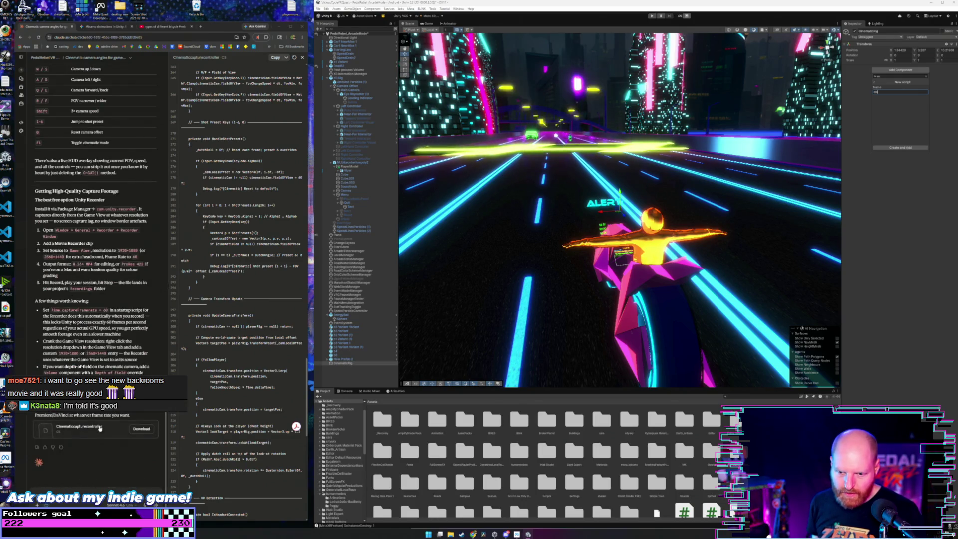
{"action": "scroll", "coordinate": [239, 251], "scroll_direction": "up", "scroll_amount": 10}
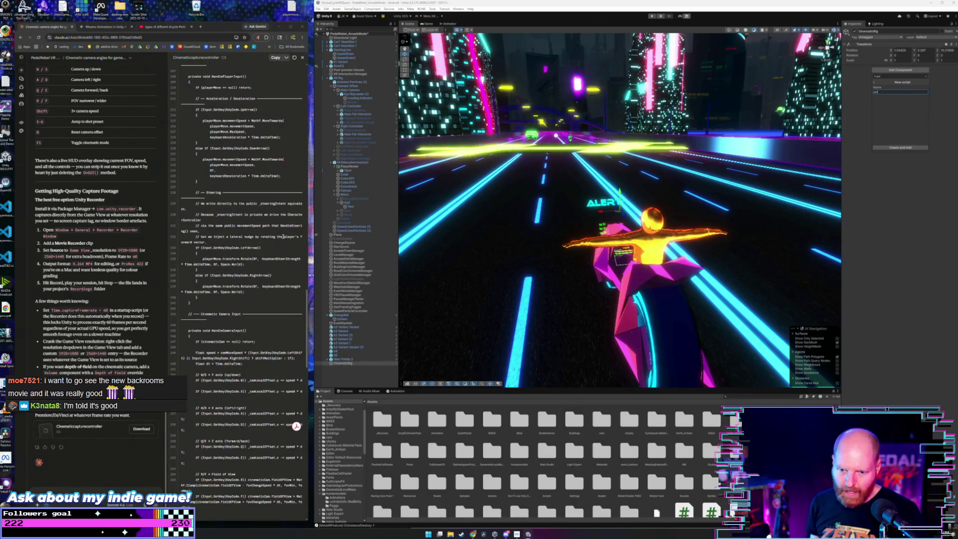
{"action": "left_click_drag", "start_coordinate": [306, 324], "coordinate": [307, 101]}
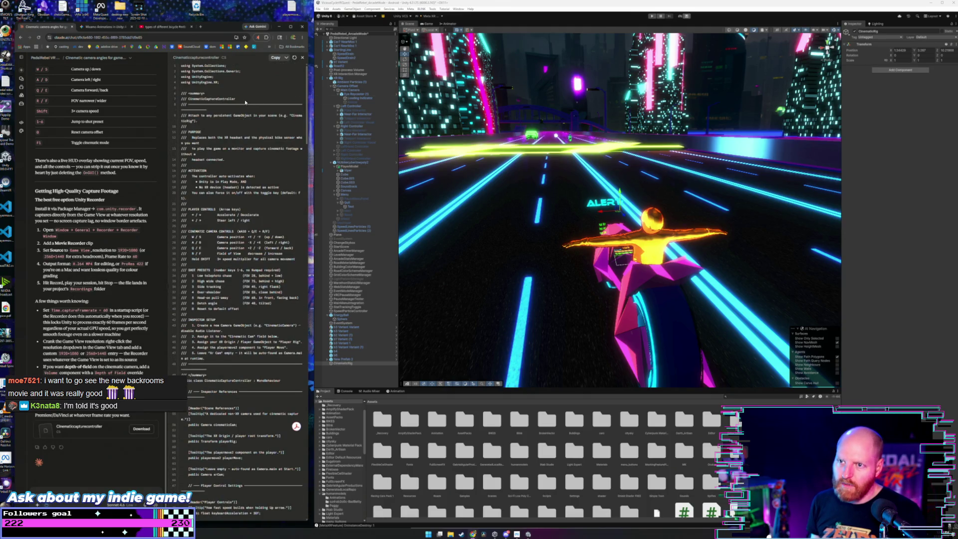
{"action": "left_click_drag", "start_coordinate": [235, 100], "coordinate": [188, 101]}
{"action": "key", "text": "ctrl+c"}
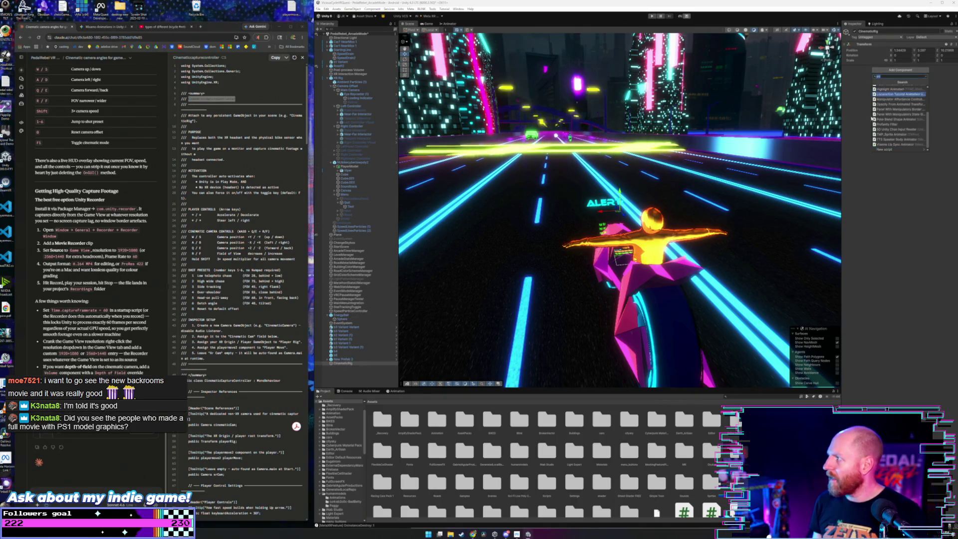
Name the new script CinematicCaptureController and choose Create and Add on CinematicRig.
{"action": "left_click", "coordinate": [901, 70]}
{"action": "left_click", "coordinate": [926, 149]}
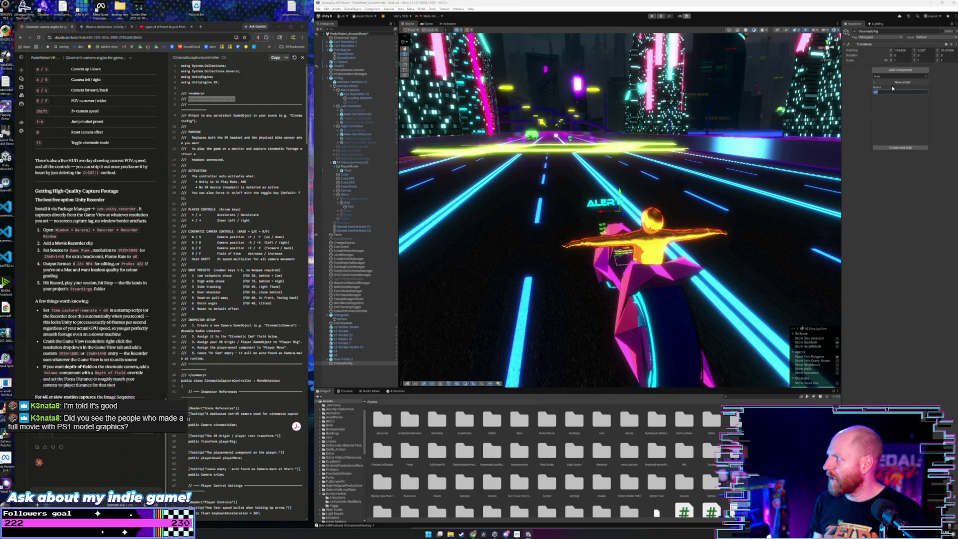
{"action": "key", "text": "ctrl+v"}
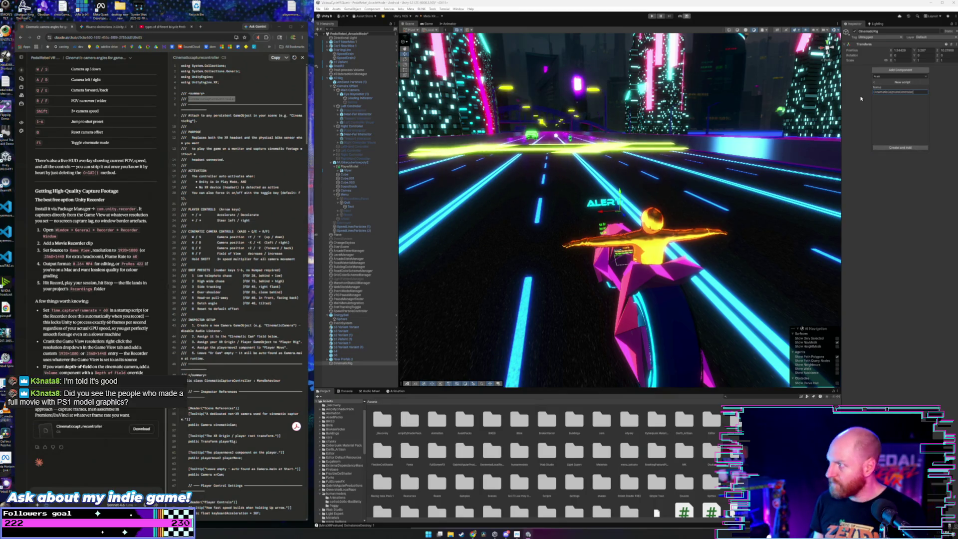
{"action": "left_click", "coordinate": [901, 147]}
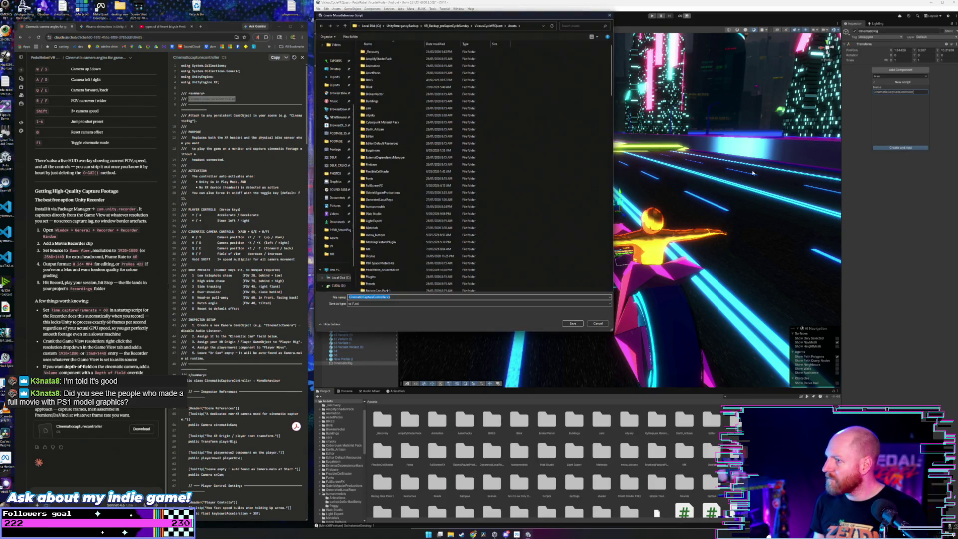
Save CinematicCaptureController.cs, reselect CinematicRig, and bring up the Console log messages.
{"action": "left_click", "coordinate": [572, 324]}
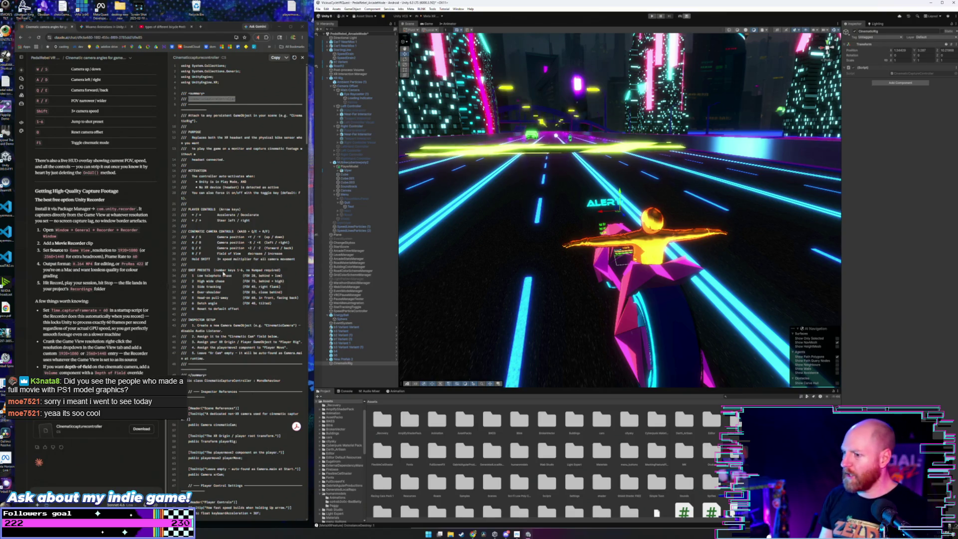
{"action": "left_click", "coordinate": [343, 363]}
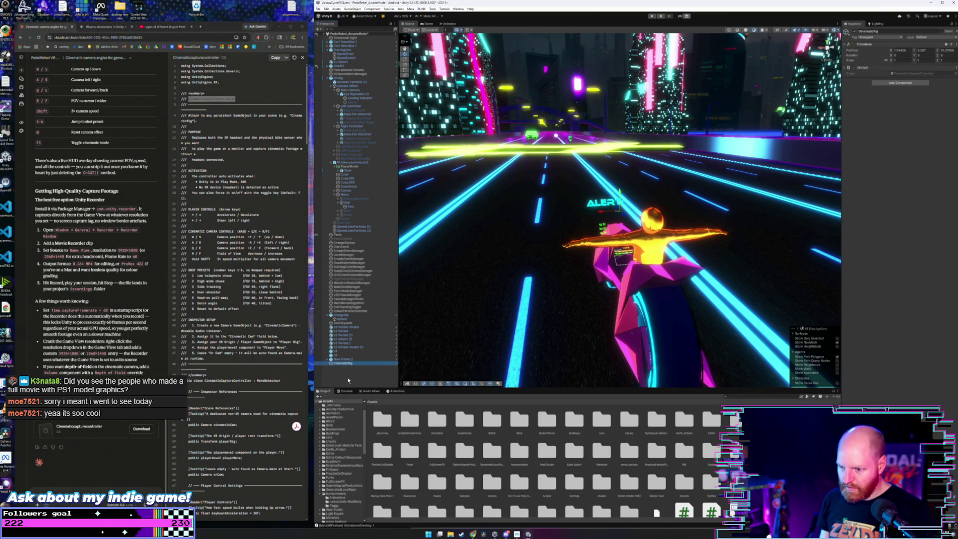
{"action": "left_click", "coordinate": [347, 391]}
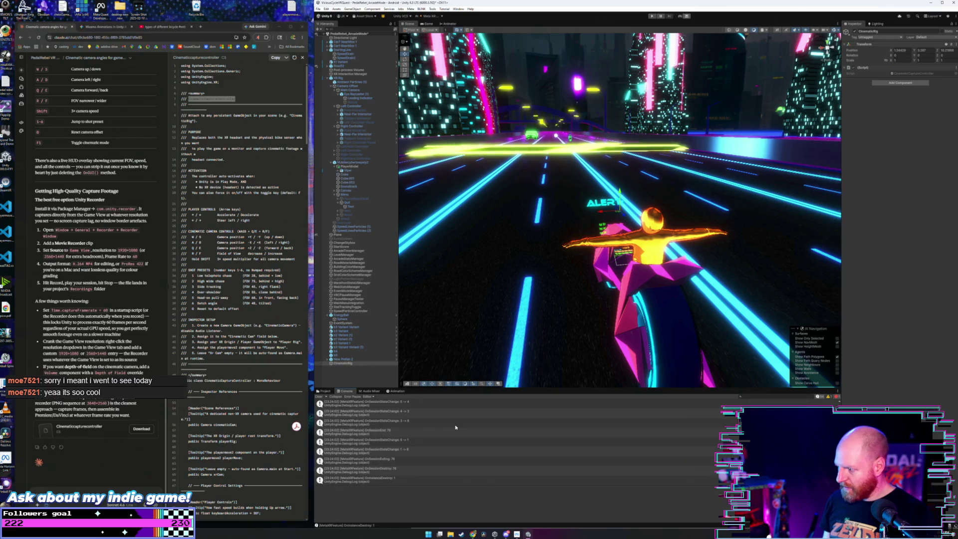
Toggle the Console error filter, close the stray popup, and open CinematicCaptureController.cs for editing.
{"action": "left_click", "coordinate": [837, 397]}
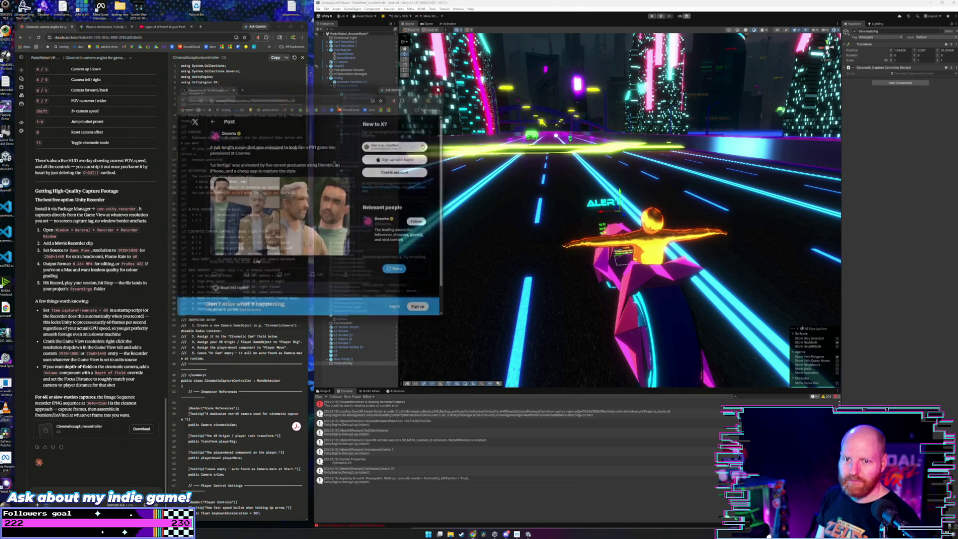
{"action": "left_click", "coordinate": [439, 89]}
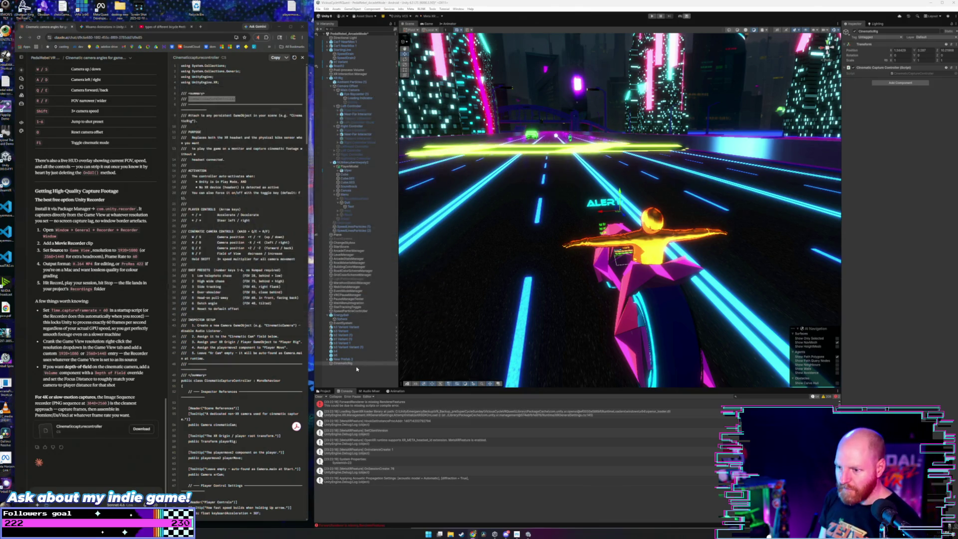
{"action": "right_click", "coordinate": [873, 69]}
{"action": "left_click", "coordinate": [889, 141]}
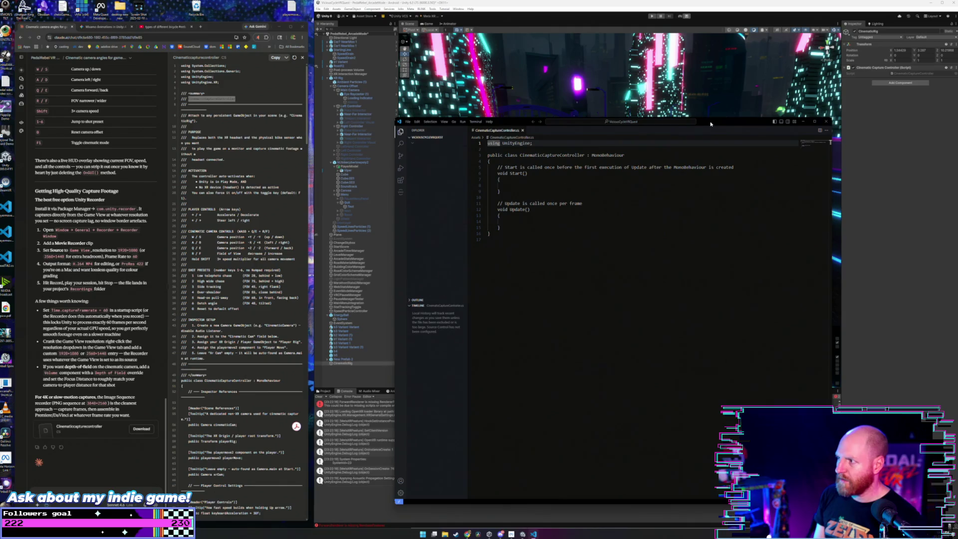
Replace the template CinematicCaptureController.cs with the full script copied from Claude and save it.
{"action": "left_click", "coordinate": [622, 214]}
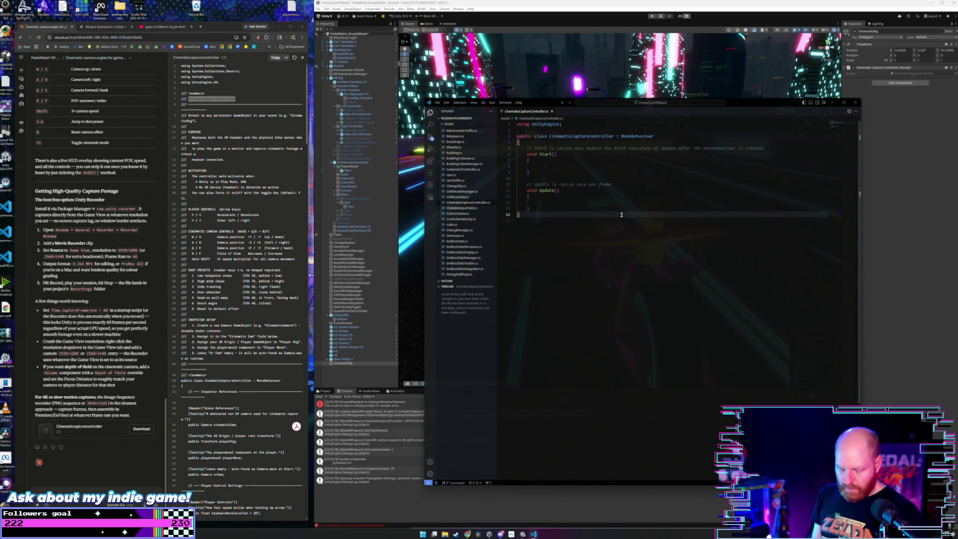
{"action": "key", "text": "ctrl+a"}
{"action": "key", "text": "ctrl+v"}
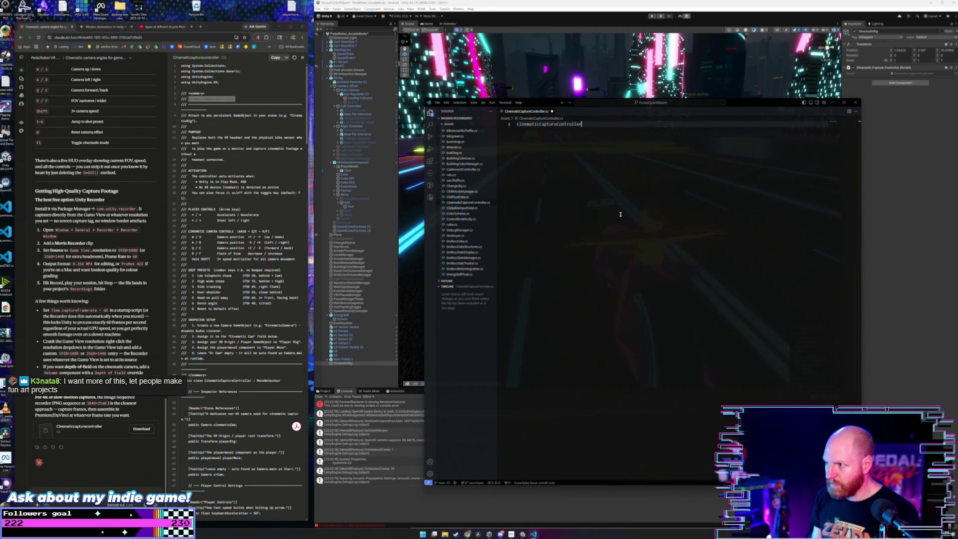
{"action": "key", "text": "alt+Tab"}
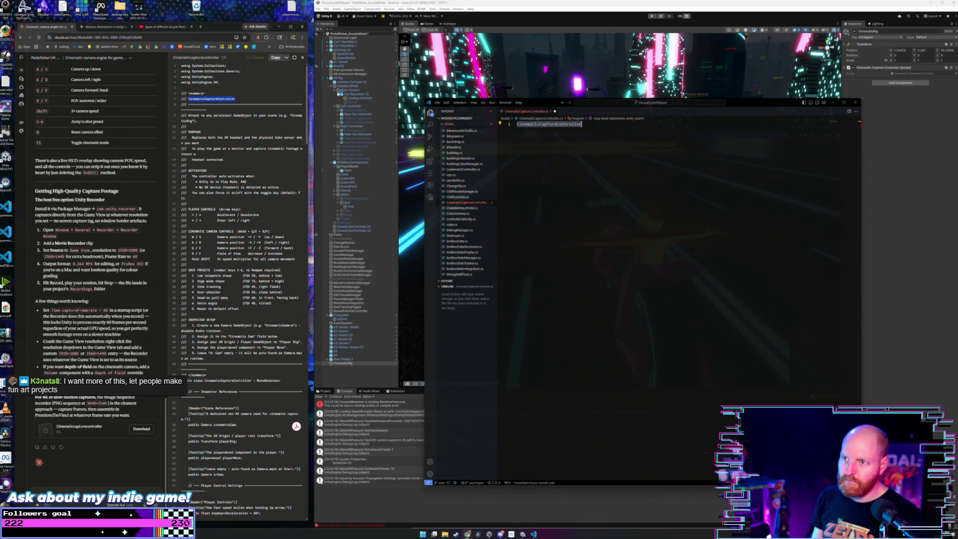
{"action": "left_click", "coordinate": [577, 146]}
{"action": "key", "text": "ctrl+a"}
{"action": "key", "text": "ctrl+v"}
{"action": "key", "text": "ctrl+s"}
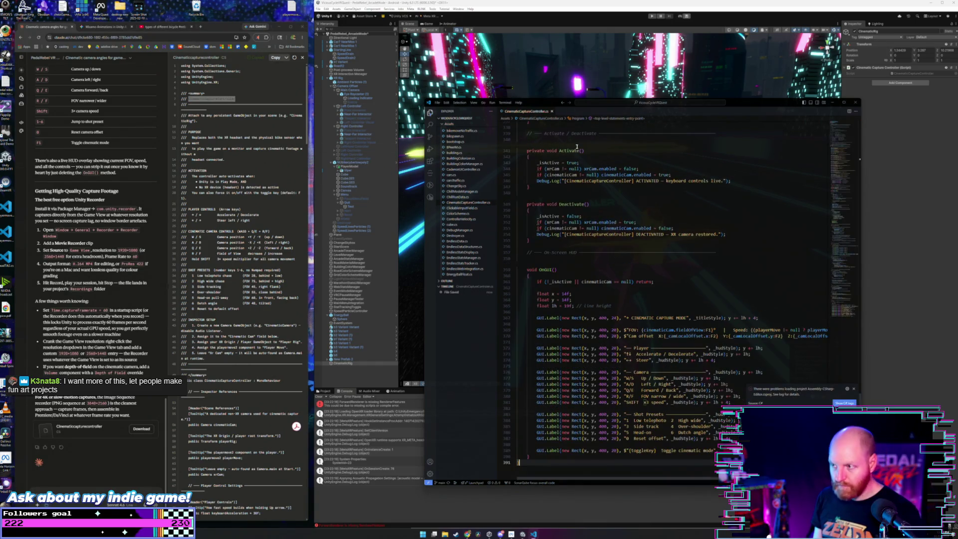
Check the class header, return to Unity, and open a new browser tab.
{"action": "scroll", "coordinate": [577, 147], "scroll_direction": "up", "scroll_amount": 9}
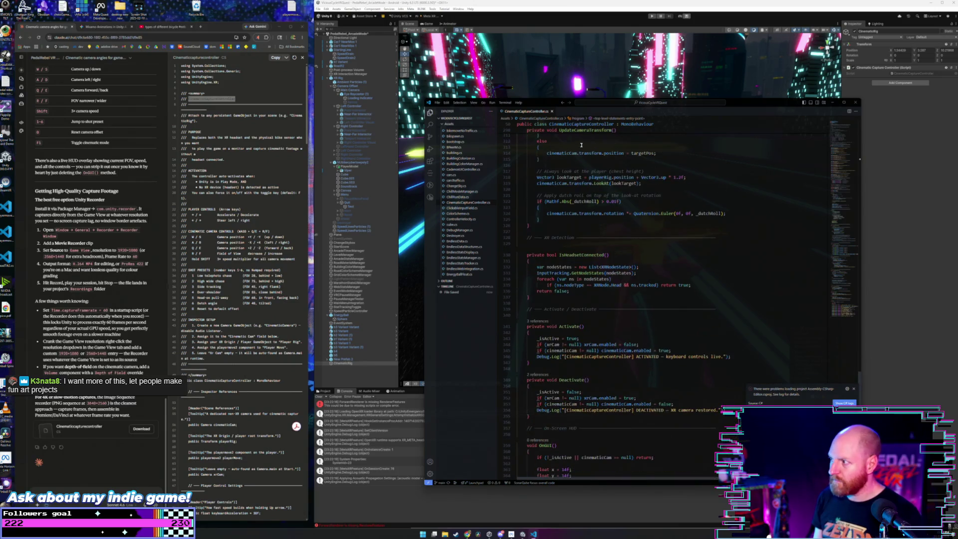
{"action": "left_click", "coordinate": [859, 128]}
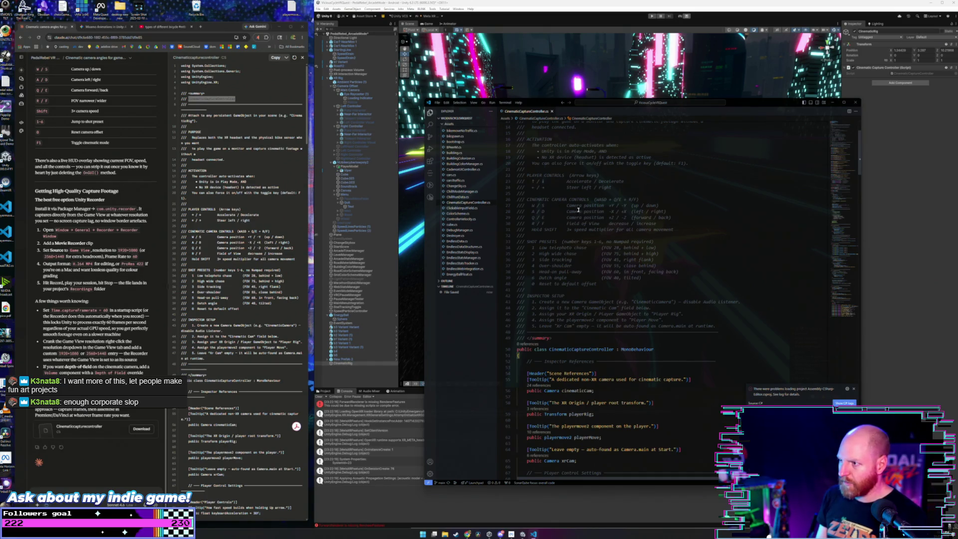
{"action": "left_click", "coordinate": [365, 374]}
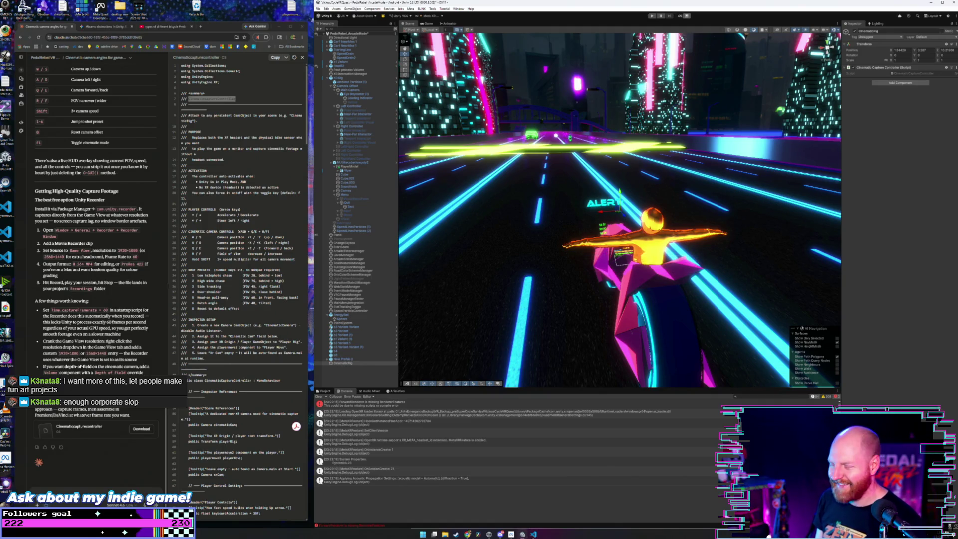
{"action": "left_click", "coordinate": [201, 28]}
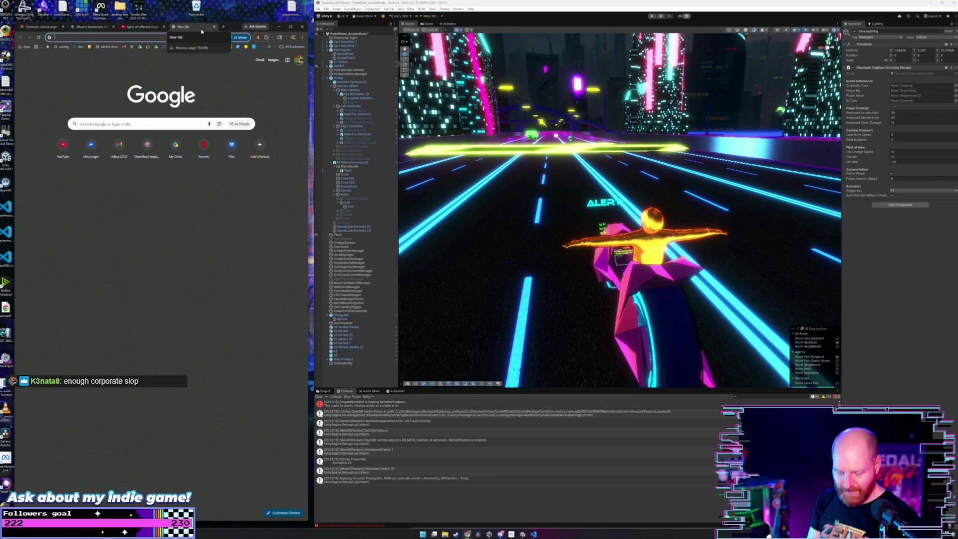
Search images for 'scanner darkly' and open the NBC News review in a new tab.
{"action": "type", "text": "scanner dar"}
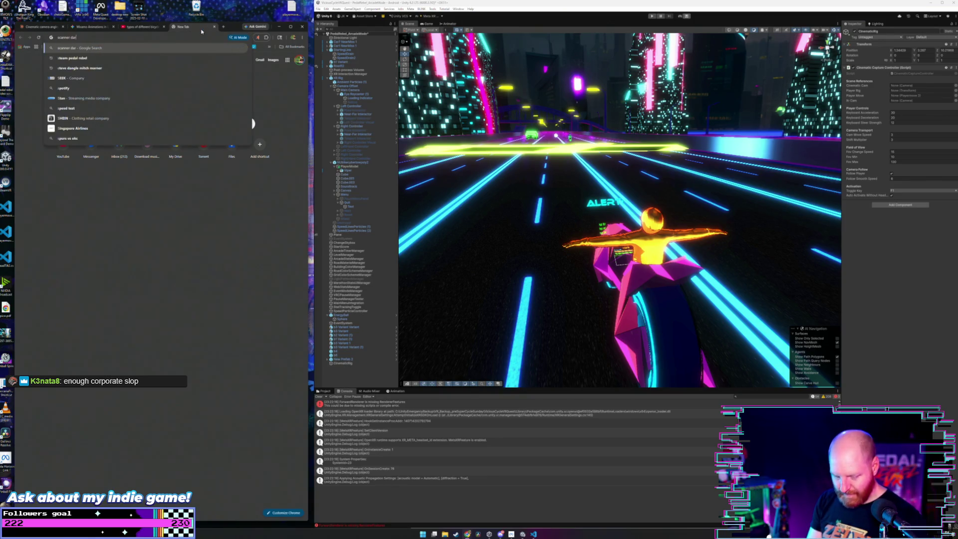
{"action": "type", "text": "kly"}
{"action": "key", "text": "Return"}
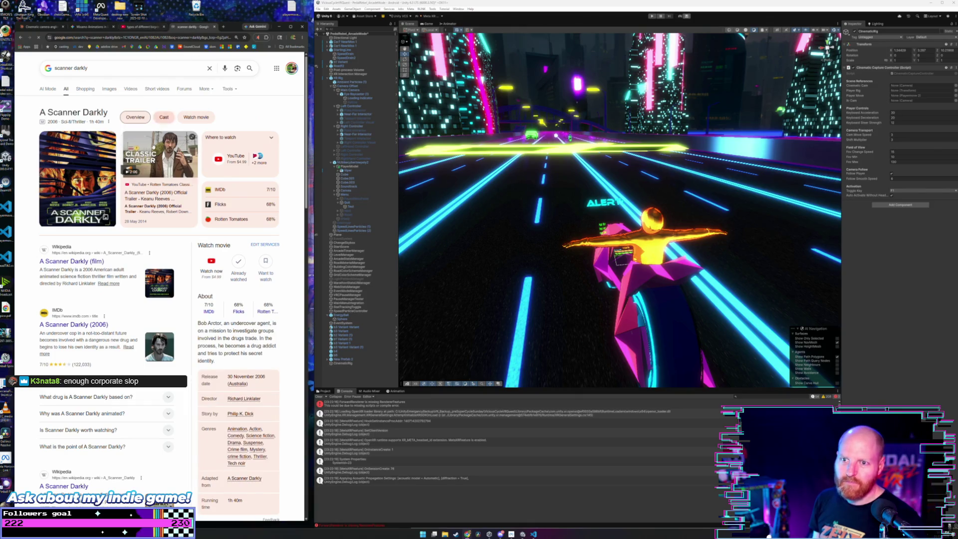
{"action": "left_click", "coordinate": [109, 89]}
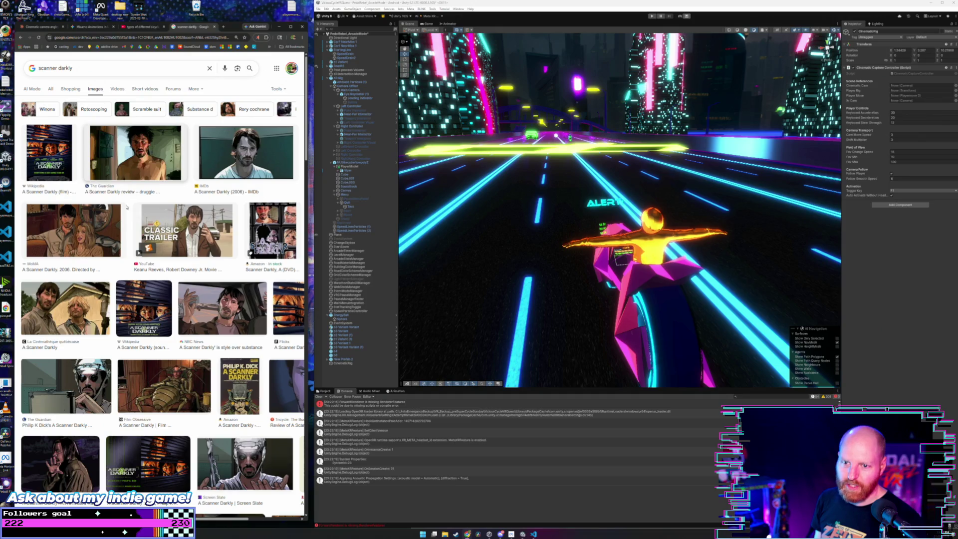
{"action": "scroll", "coordinate": [240, 274], "scroll_direction": "down", "scroll_amount": 1}
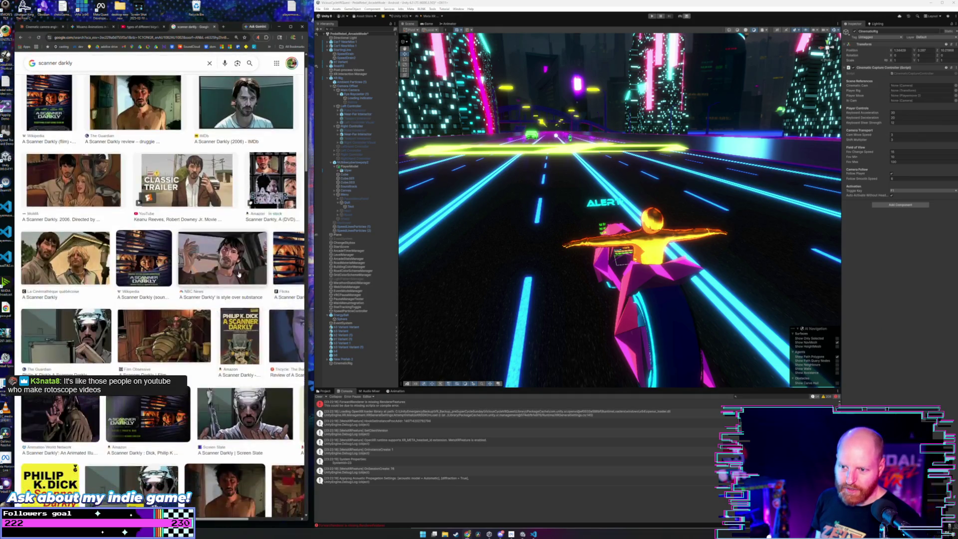
{"action": "left_click", "coordinate": [239, 274]}
{"action": "left_click", "coordinate": [260, 158]}
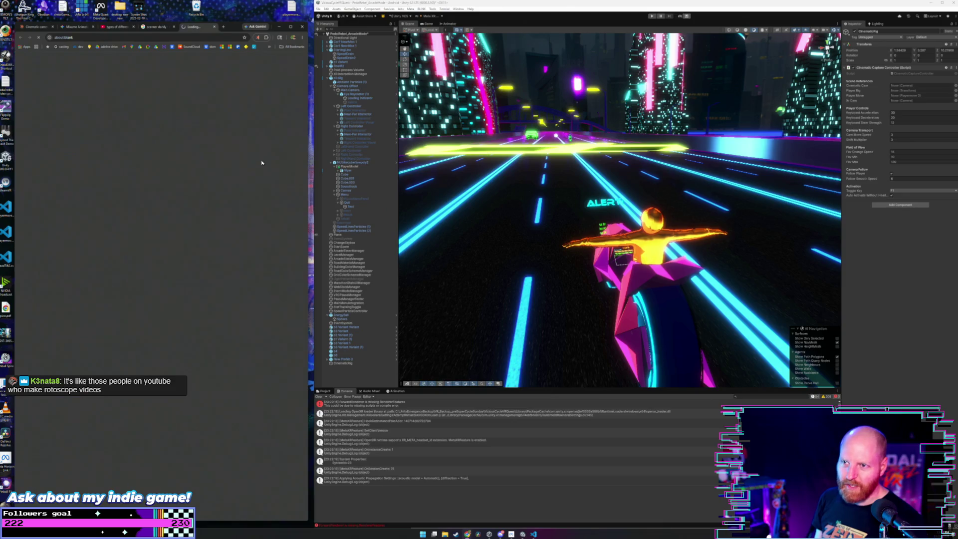
Widen the browser, then close the scanner darkly search and NBC News article tabs.
{"action": "left_click_drag", "start_coordinate": [306, 196], "coordinate": [473, 196]}
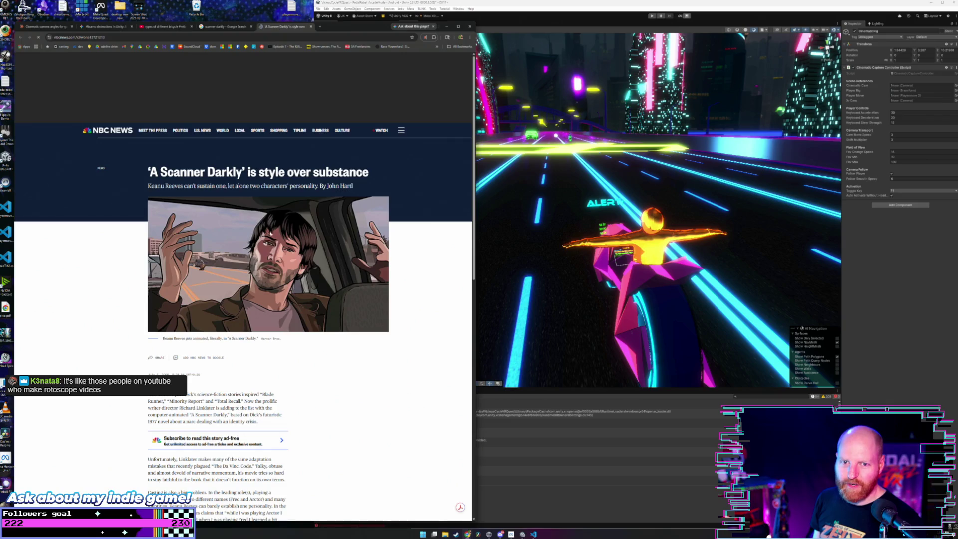
{"action": "left_click", "coordinate": [247, 27]}
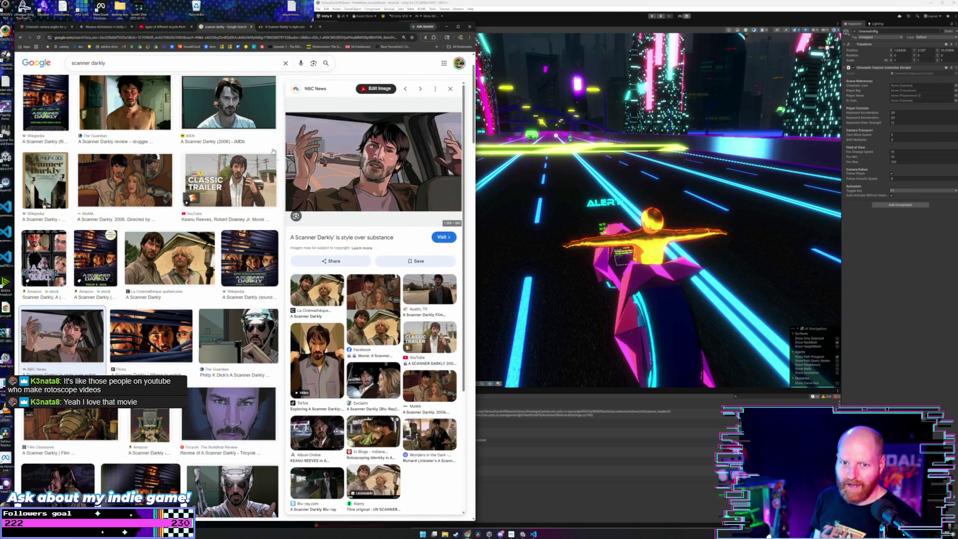
{"action": "left_click", "coordinate": [251, 27]}
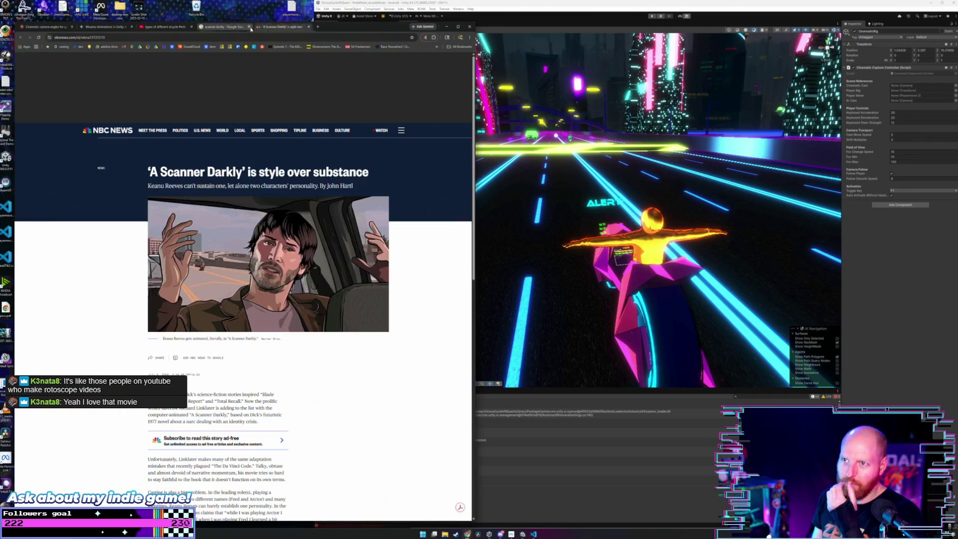
{"action": "left_click", "coordinate": [251, 27]}
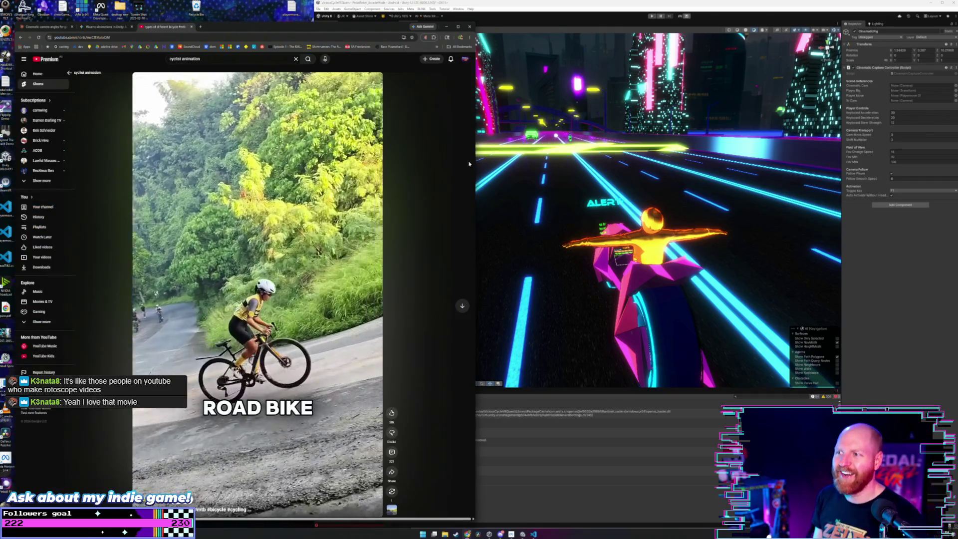
Narrow the browser beside Unity, close the cycling Short, and start a new tab.
{"action": "left_click_drag", "start_coordinate": [476, 168], "coordinate": [309, 153]}
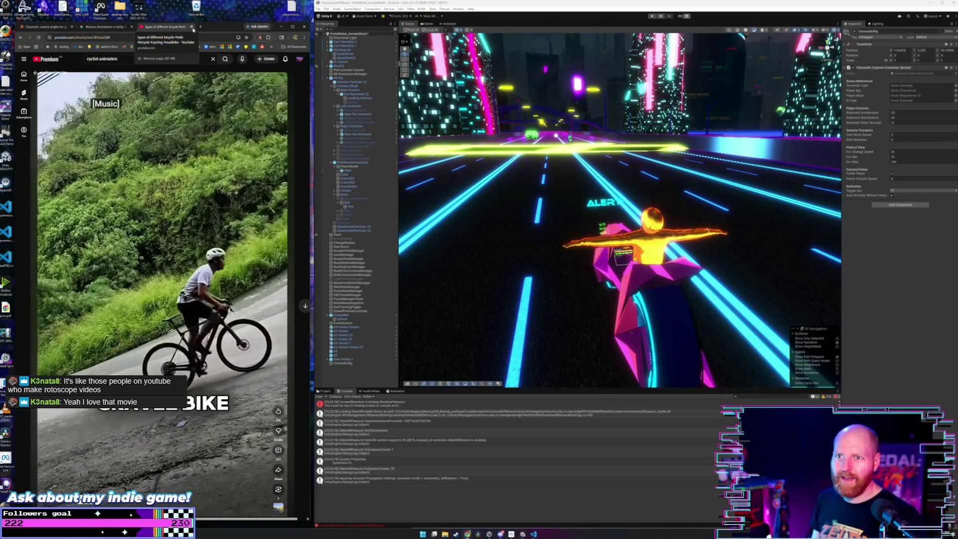
{"action": "left_click", "coordinate": [191, 27]}
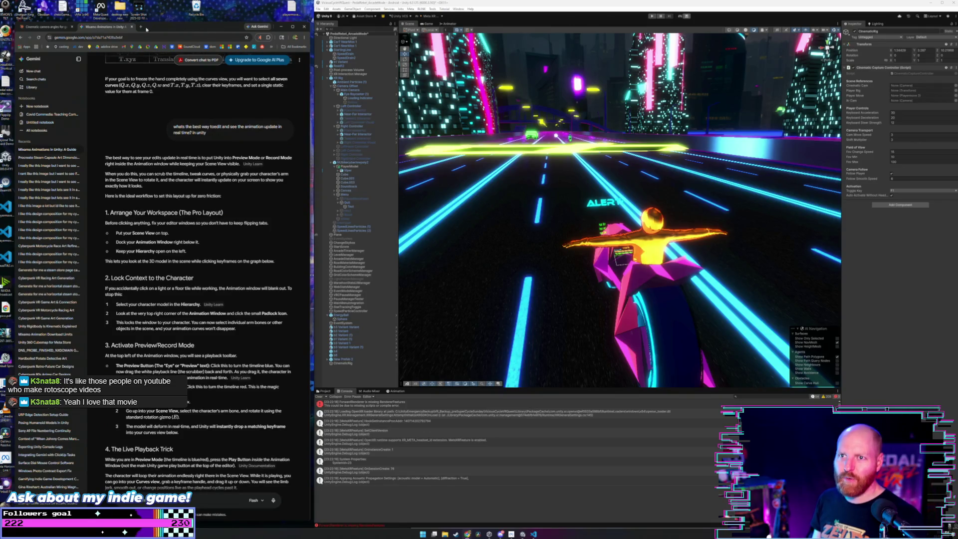
{"action": "left_click", "coordinate": [142, 27]}
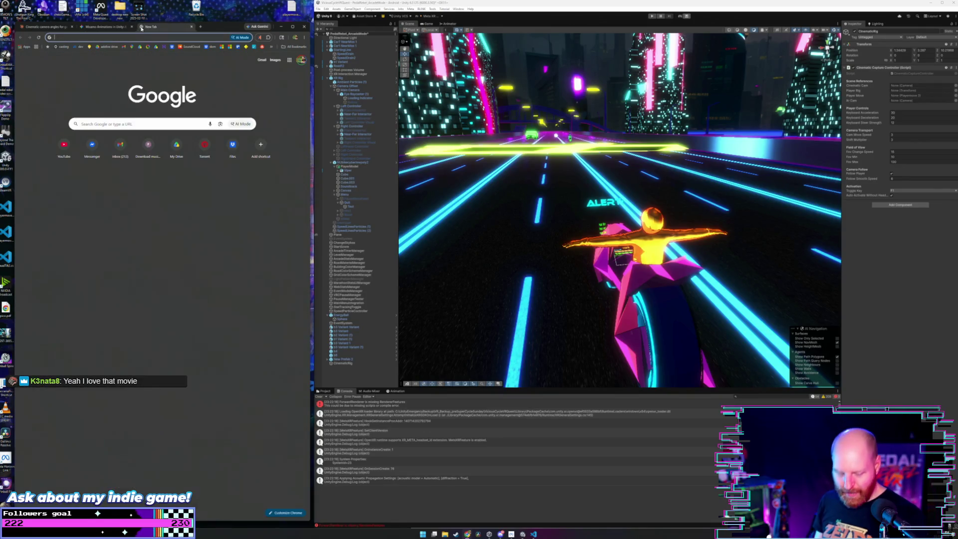
Search Google for 'scanner darkly how many hours to animate' in a widened browser.
{"action": "type", "text": "scanner darkly"}
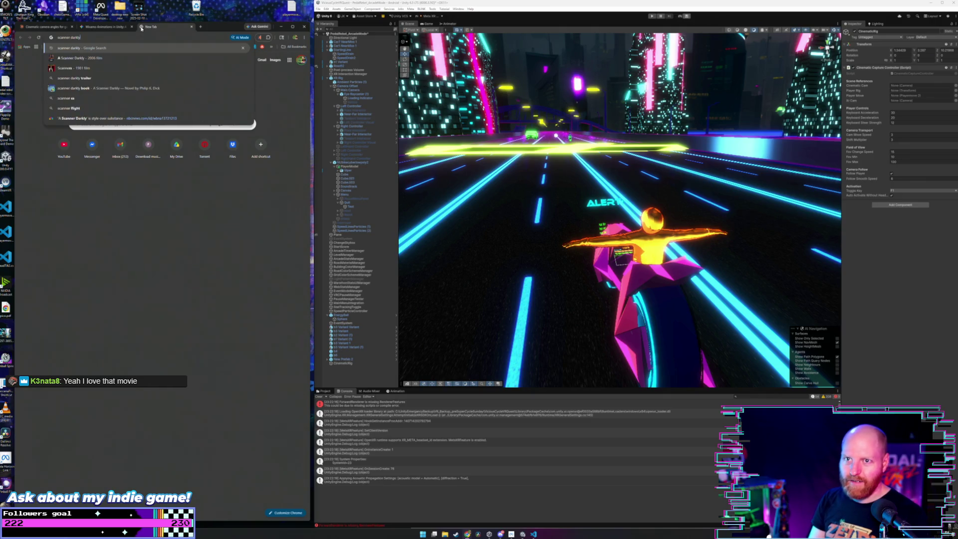
{"action": "key", "text": "Return"}
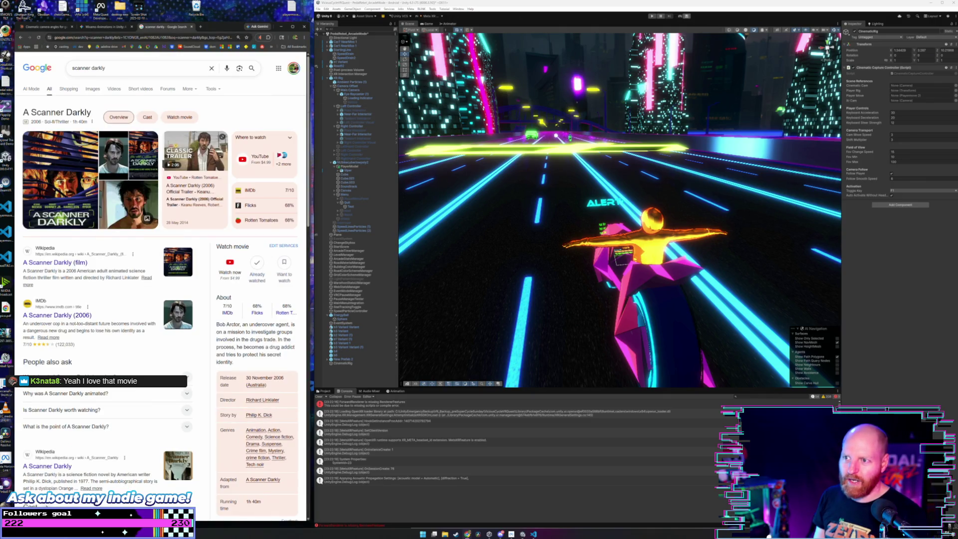
{"action": "left_click_drag", "start_coordinate": [308, 113], "coordinate": [467, 112]}
{"action": "left_click", "coordinate": [166, 67]}
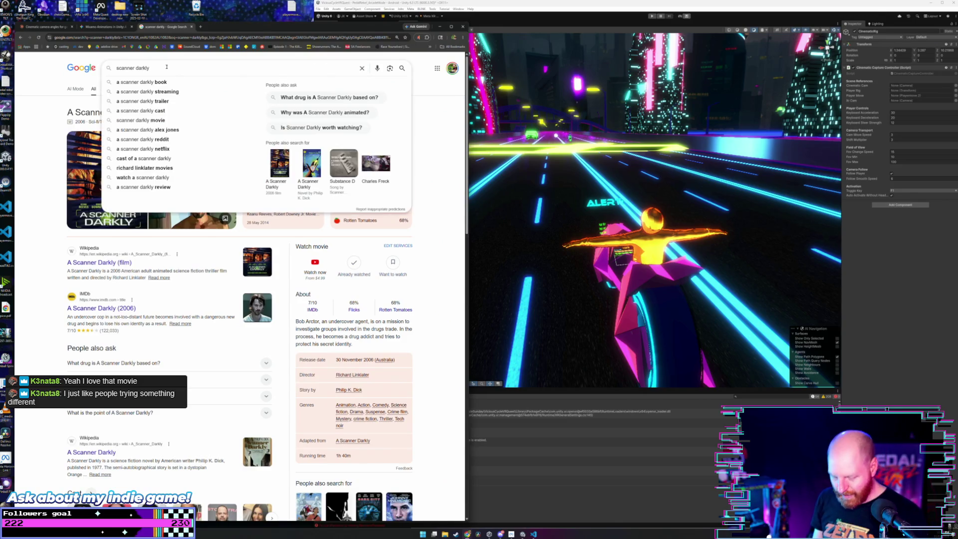
{"action": "type", "text": "how many hours to animate"}
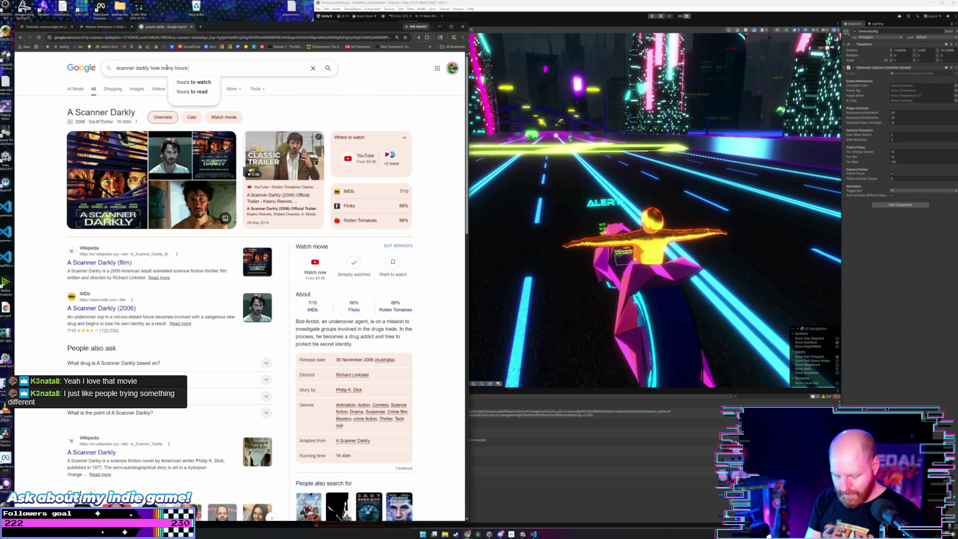
{"action": "key", "text": "Return"}
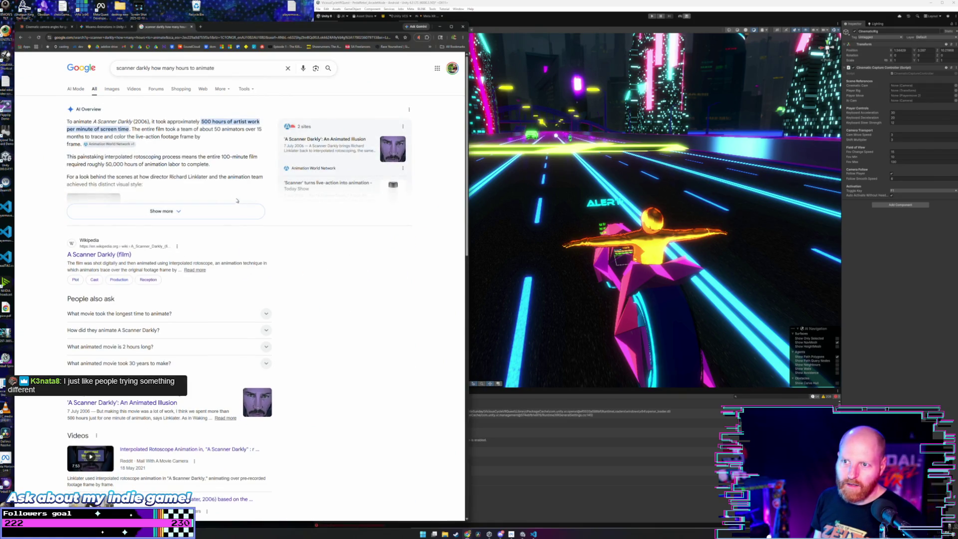
Expand the AI Overview, highlight the 50,000-hour figure, and launch Calculator.
{"action": "mouse_move", "coordinate": [201, 122]}
{"action": "left_mouse_down"}
{"action": "mouse_move", "coordinate": [212, 122]}
{"action": "mouse_move", "coordinate": [67, 130]}
{"action": "left_mouse_up"}
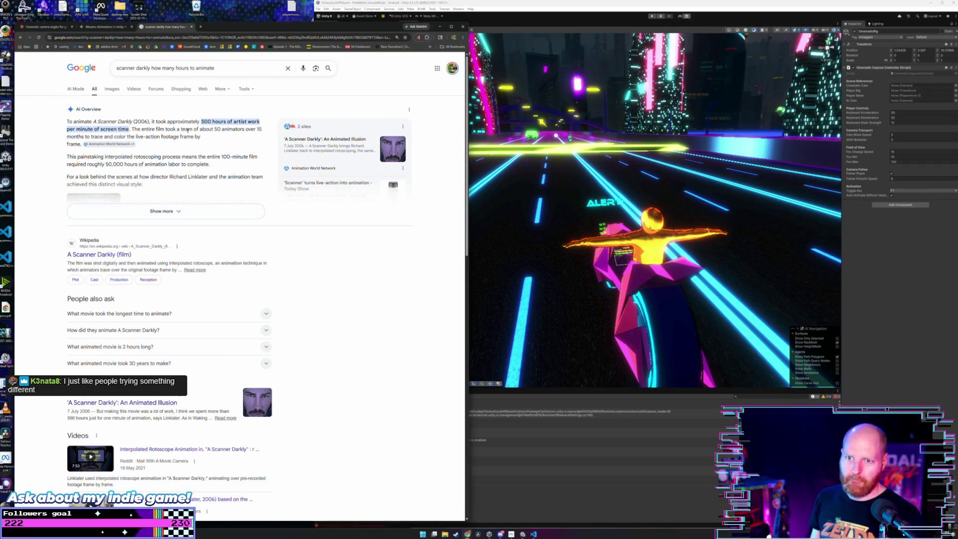
{"action": "left_click", "coordinate": [161, 211]}
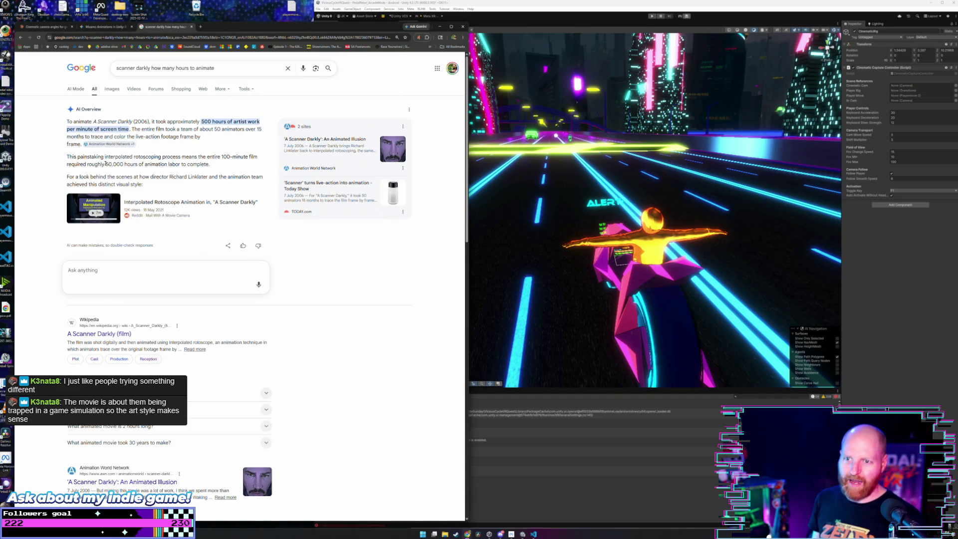
{"action": "left_click_drag", "start_coordinate": [106, 165], "coordinate": [124, 165]}
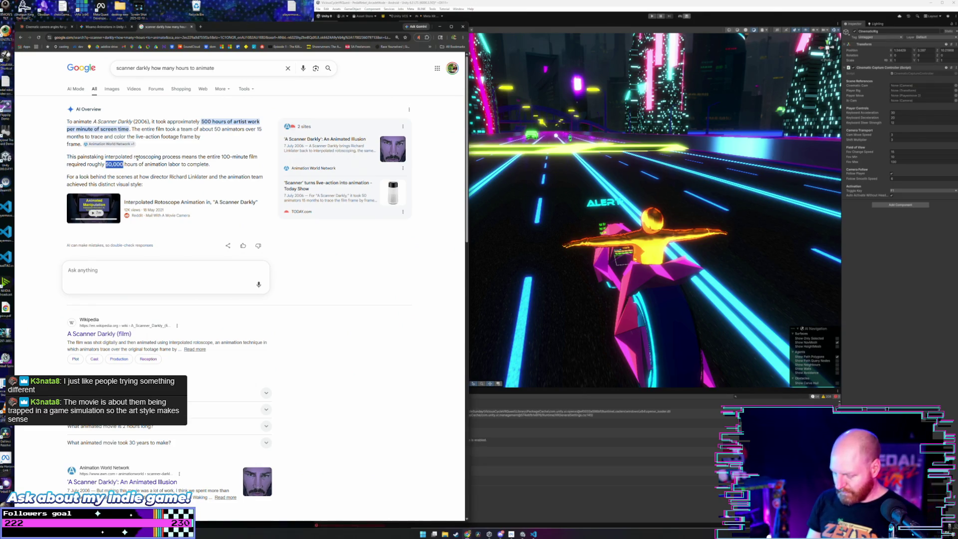
{"action": "key", "text": "XF86Calculator"}
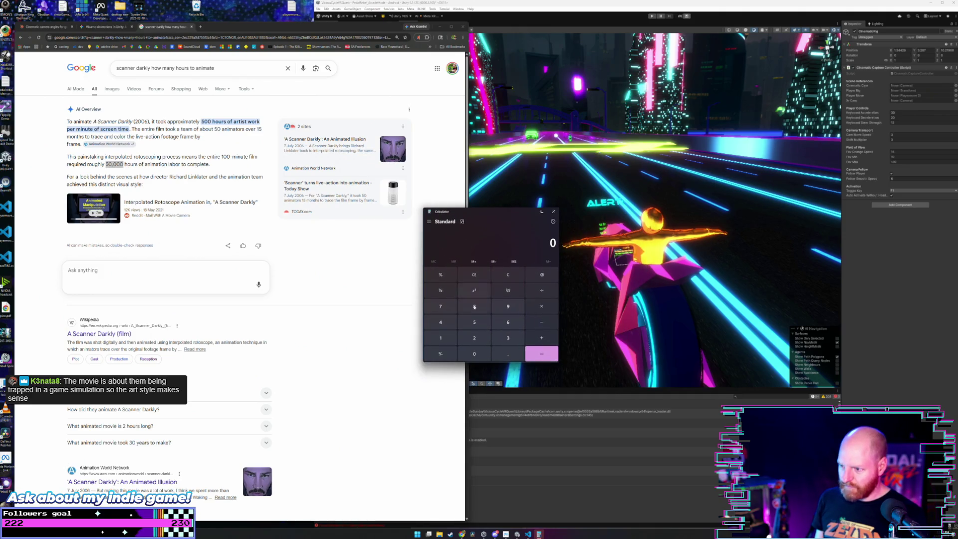
Divide 50,000 hours by 24 in Calculator to get days.
{"action": "type", "text": "500000"}
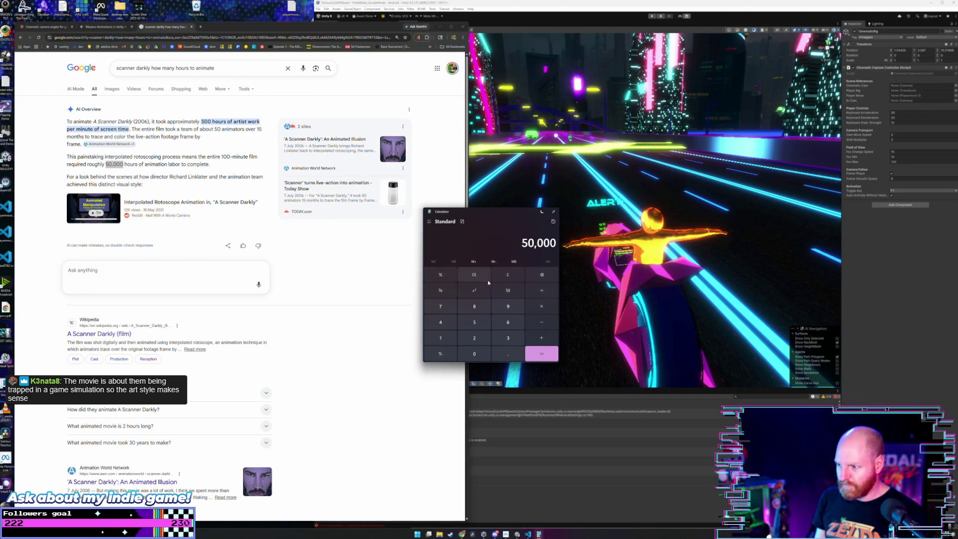
{"action": "left_click", "coordinate": [541, 290]}
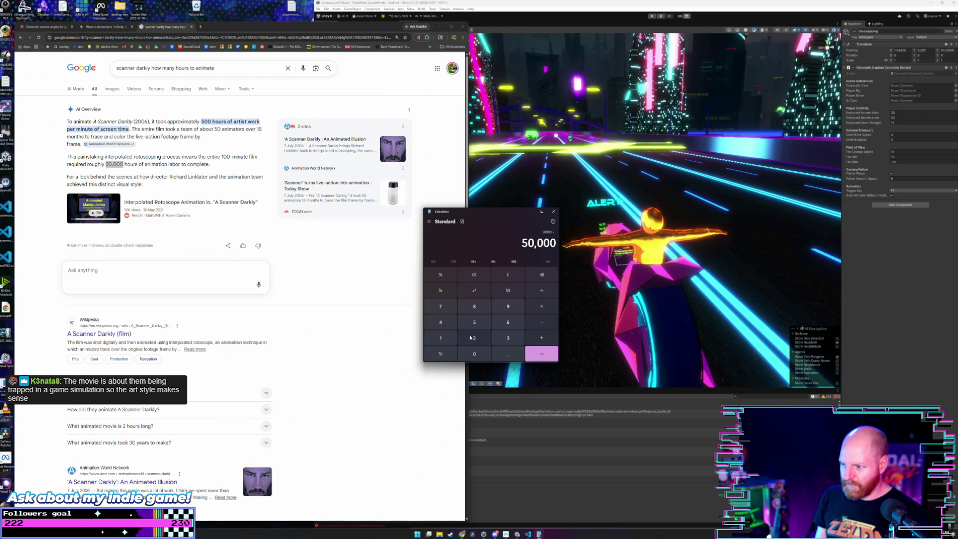
{"action": "left_click", "coordinate": [471, 338]}
{"action": "left_click", "coordinate": [441, 322]}
{"action": "left_click", "coordinate": [541, 353]}
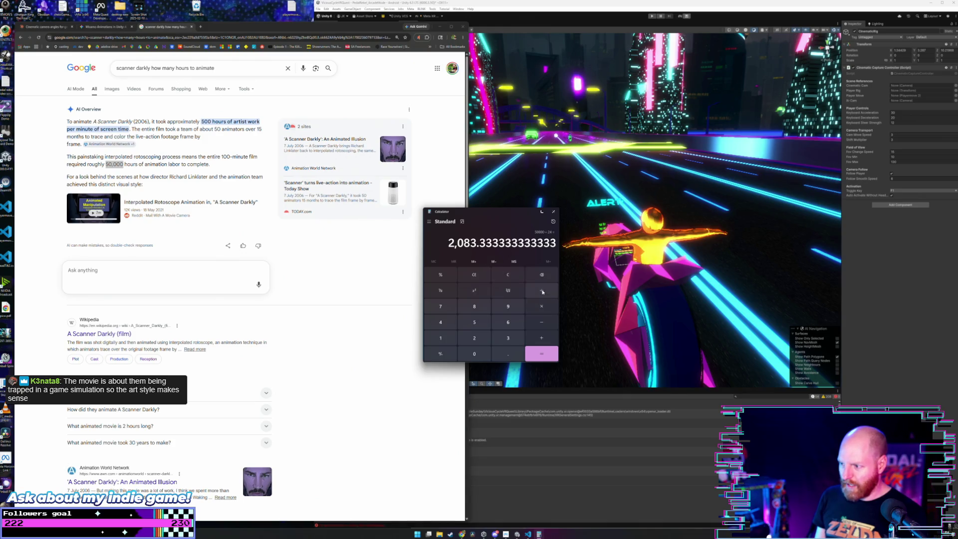
Divide by 30 and then 12 to reach about 5.787 years, then close Calculator.
{"action": "left_click", "coordinate": [542, 291]}
{"action": "left_click", "coordinate": [508, 338]}
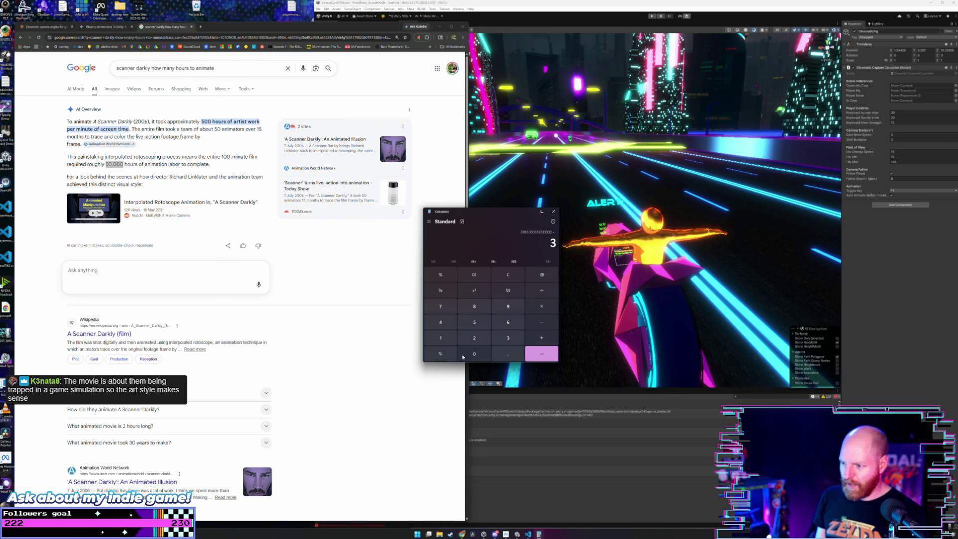
{"action": "left_click", "coordinate": [475, 354]}
{"action": "left_click", "coordinate": [539, 355]}
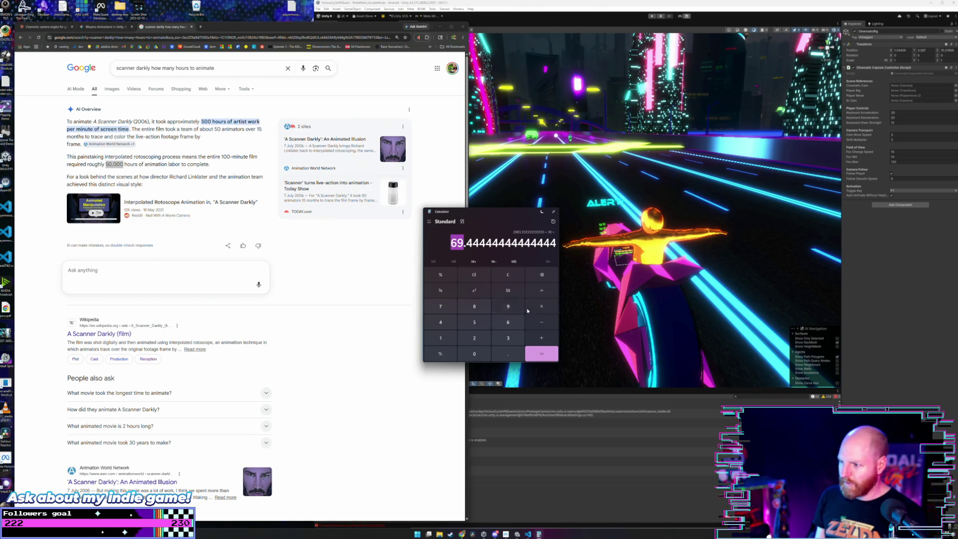
{"action": "left_click", "coordinate": [542, 290]}
{"action": "left_click", "coordinate": [442, 339]}
{"action": "left_click", "coordinate": [475, 339]}
{"action": "left_click", "coordinate": [541, 354]}
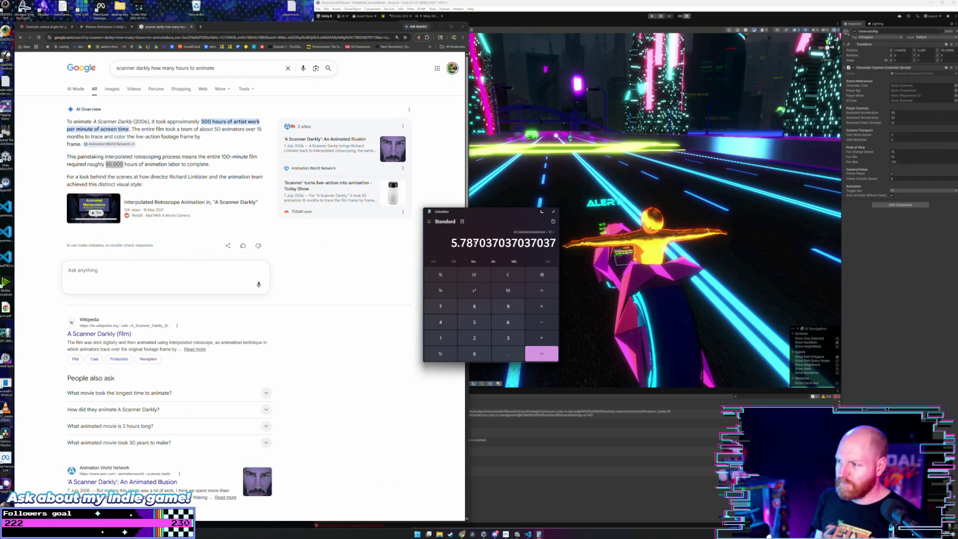
{"action": "left_click", "coordinate": [555, 212]}
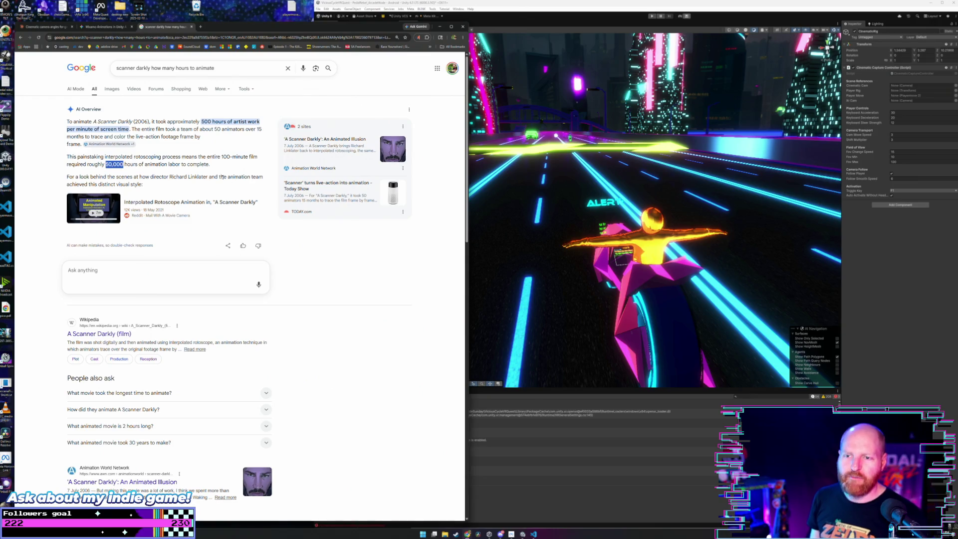
Reopen the scanner darkly image results, scroll through them, and close that tab.
{"action": "left_click", "coordinate": [160, 165]}
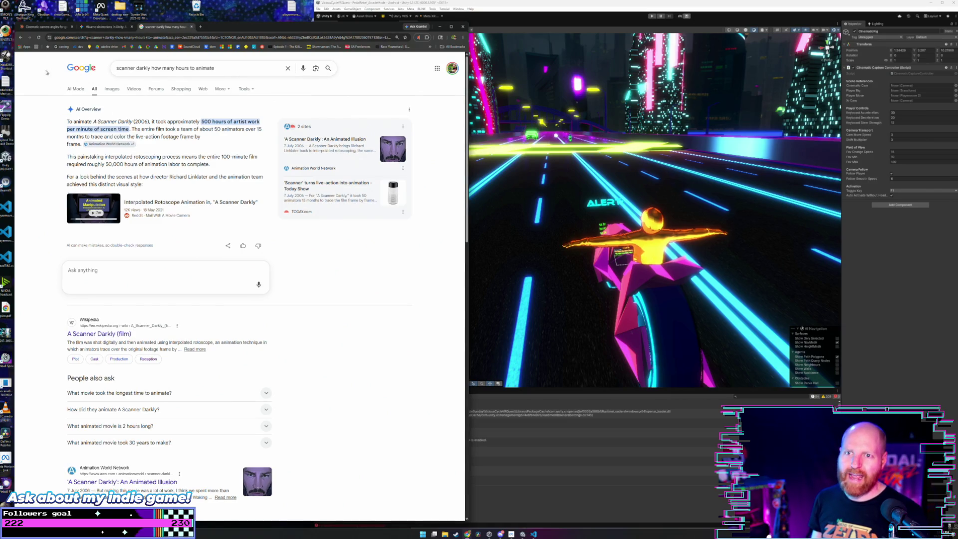
{"action": "left_click", "coordinate": [21, 38]}
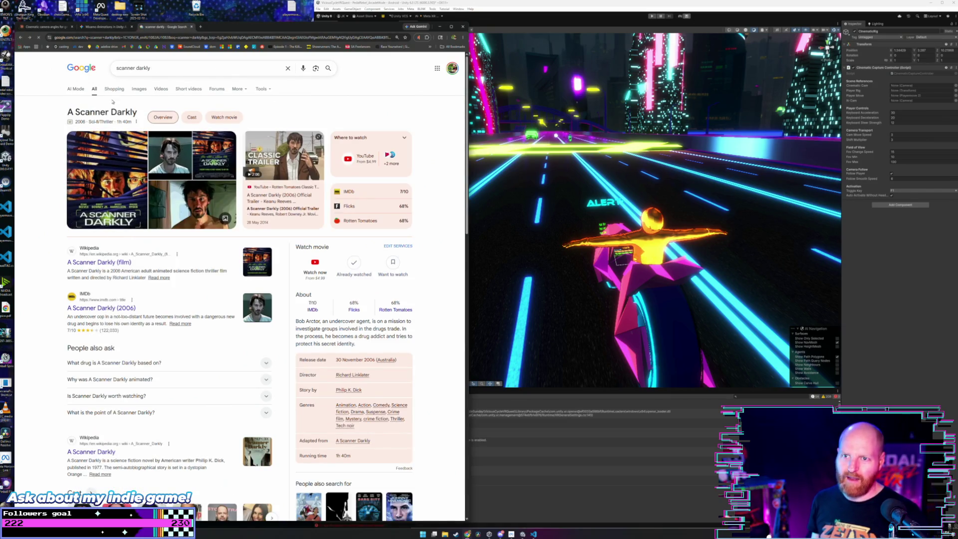
{"action": "left_click", "coordinate": [139, 89]}
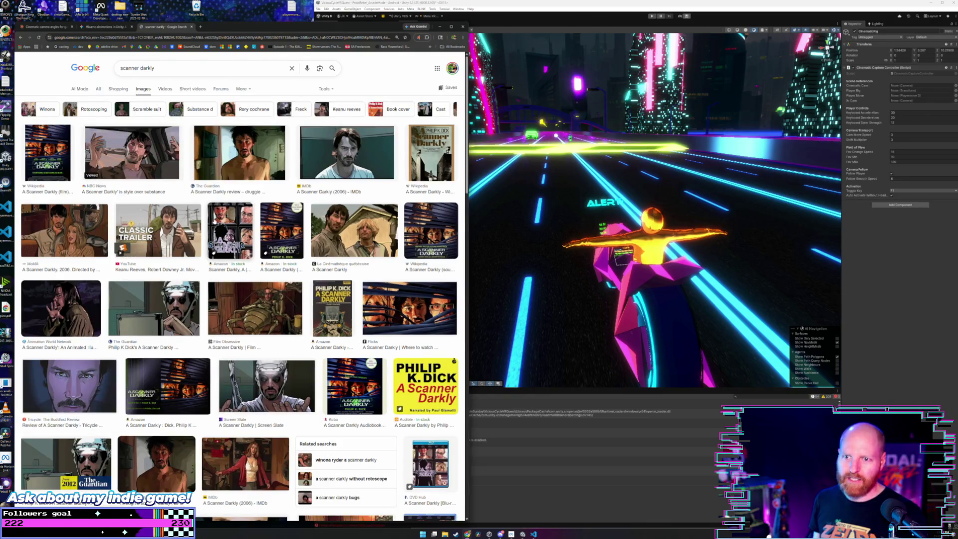
{"action": "scroll", "coordinate": [218, 222], "scroll_direction": "down", "scroll_amount": 2}
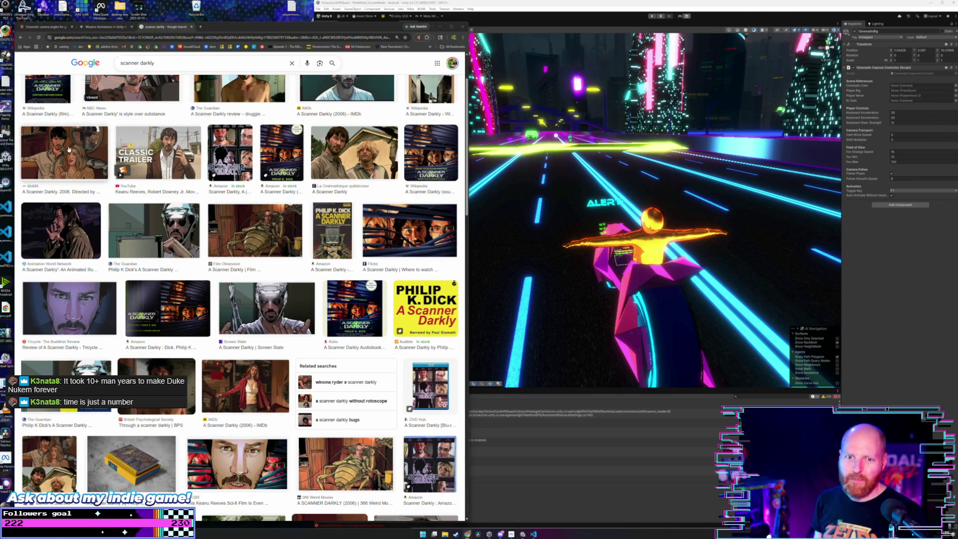
{"action": "scroll", "coordinate": [68, 149], "scroll_direction": "up", "scroll_amount": 2}
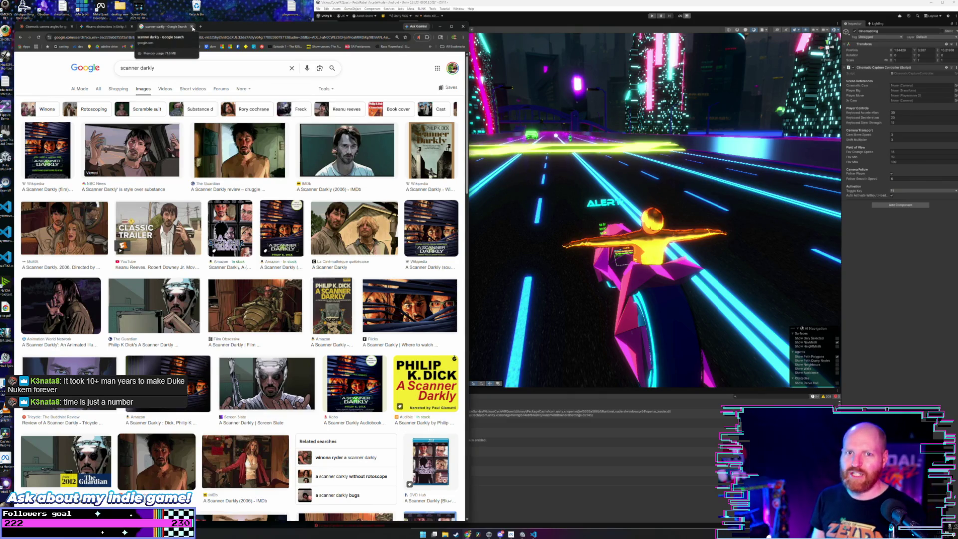
{"action": "left_click", "coordinate": [192, 27]}
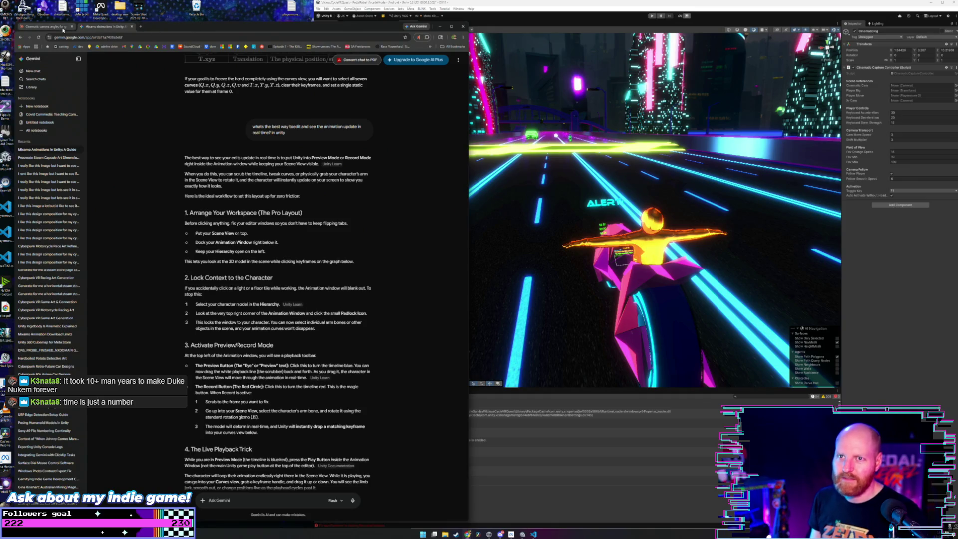
Return to the Gemini Mixamo animation chat, then open a new blank tab.
{"action": "left_click", "coordinate": [48, 27]}
{"action": "left_click", "coordinate": [108, 28]}
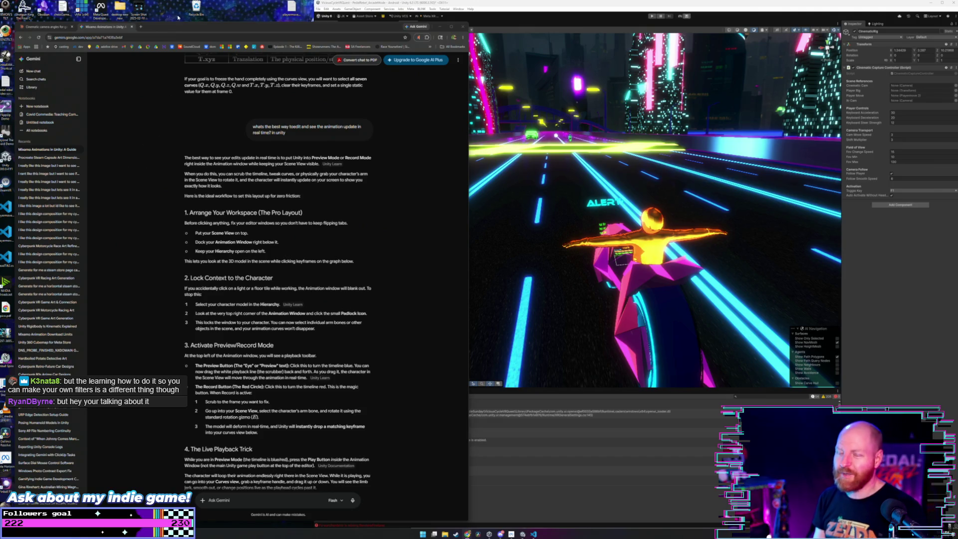
{"action": "left_click", "coordinate": [179, 31]}
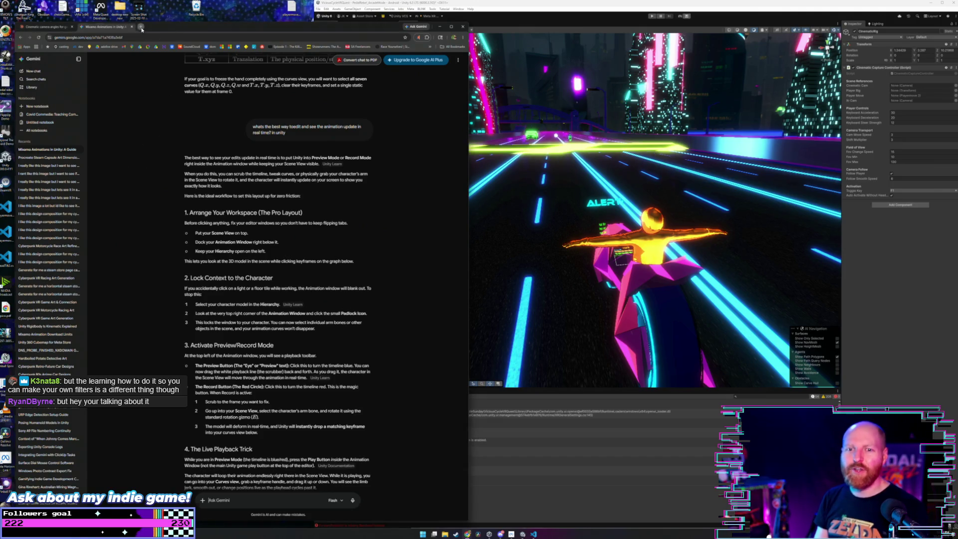
{"action": "left_click", "coordinate": [141, 28]}
Search how many hours A Scanner Darkly took to animate, then search its director.
{"action": "type", "text": "scanner darkl"}
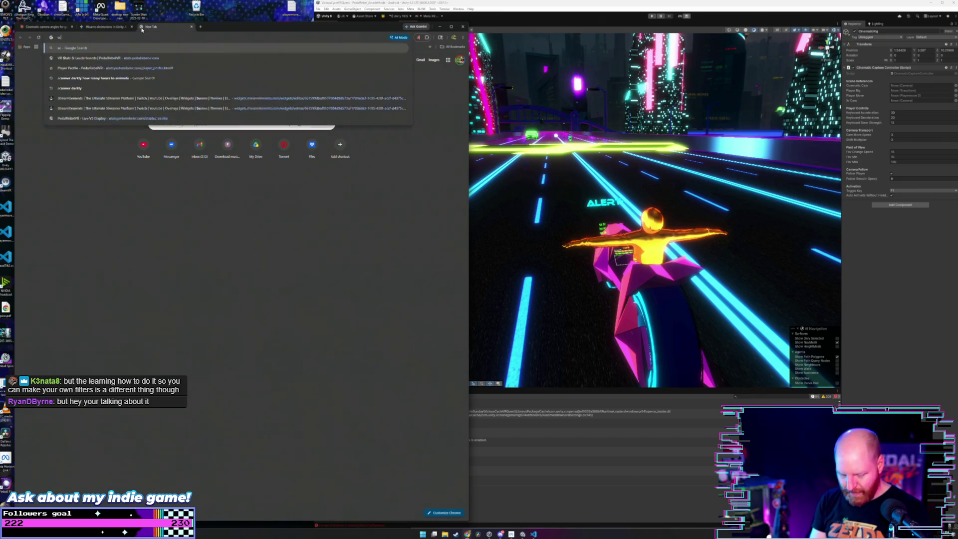
{"action": "key", "text": "Return"}
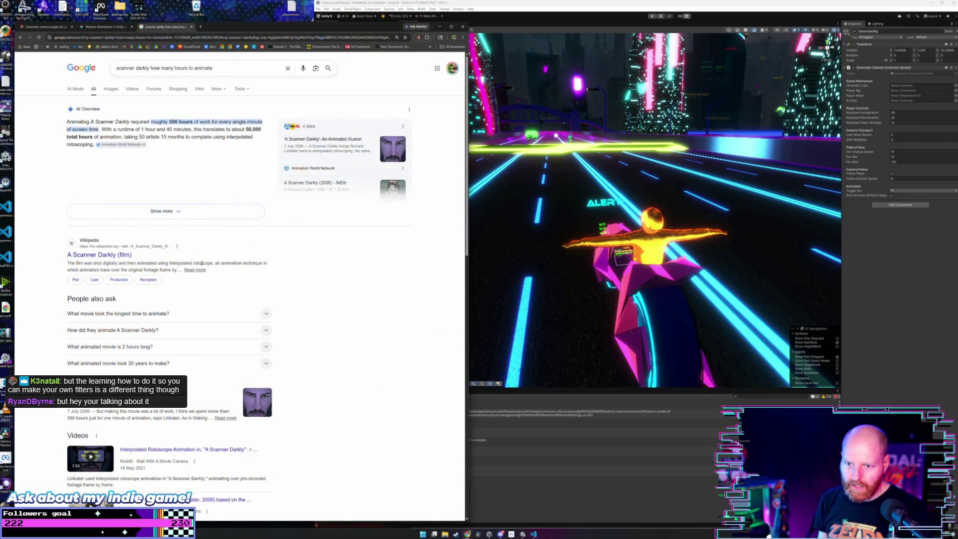
{"action": "scroll", "coordinate": [183, 250], "scroll_direction": "down", "scroll_amount": 2}
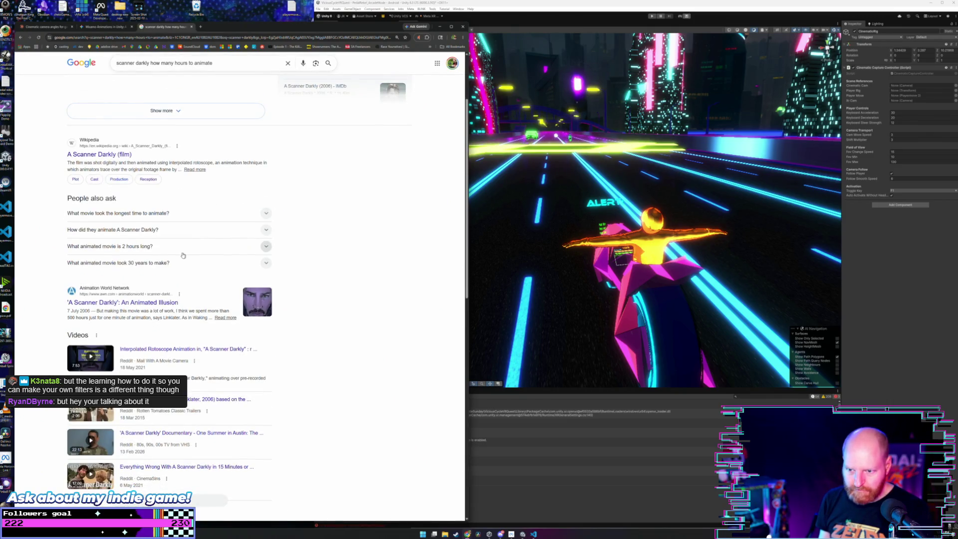
{"action": "scroll", "coordinate": [183, 254], "scroll_direction": "down", "scroll_amount": 5}
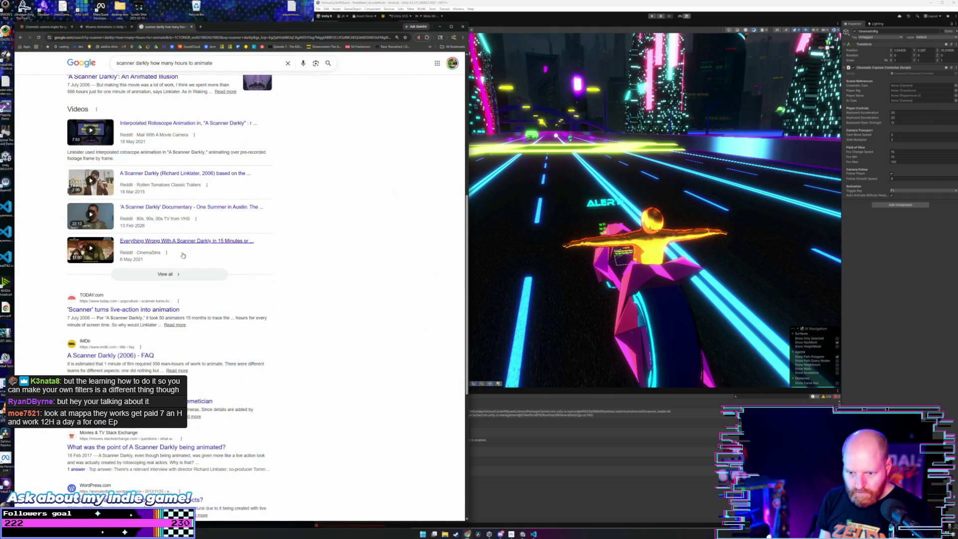
{"action": "scroll", "coordinate": [184, 255], "scroll_direction": "up", "scroll_amount": 3}
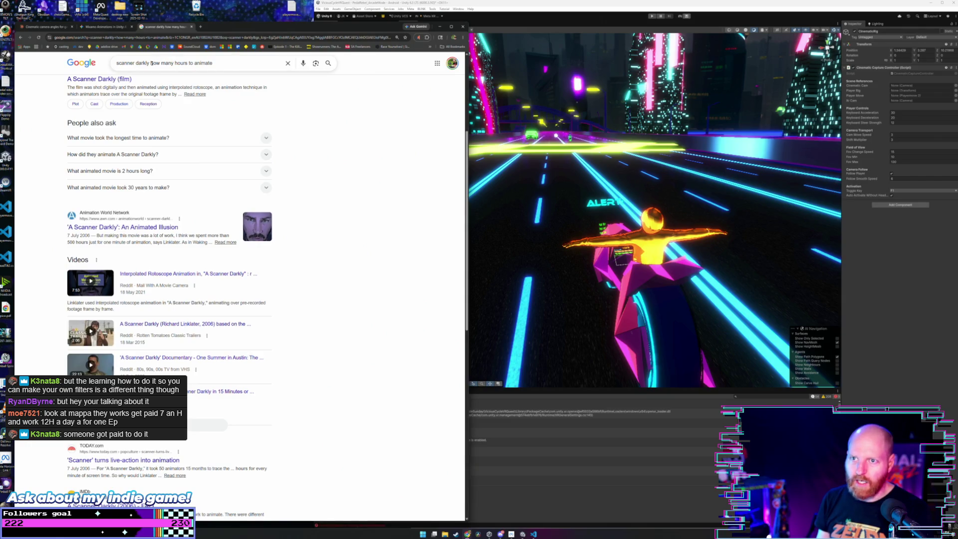
{"action": "left_click_drag", "start_coordinate": [152, 63], "coordinate": [225, 61]}
{"action": "type", "text": "direc"}
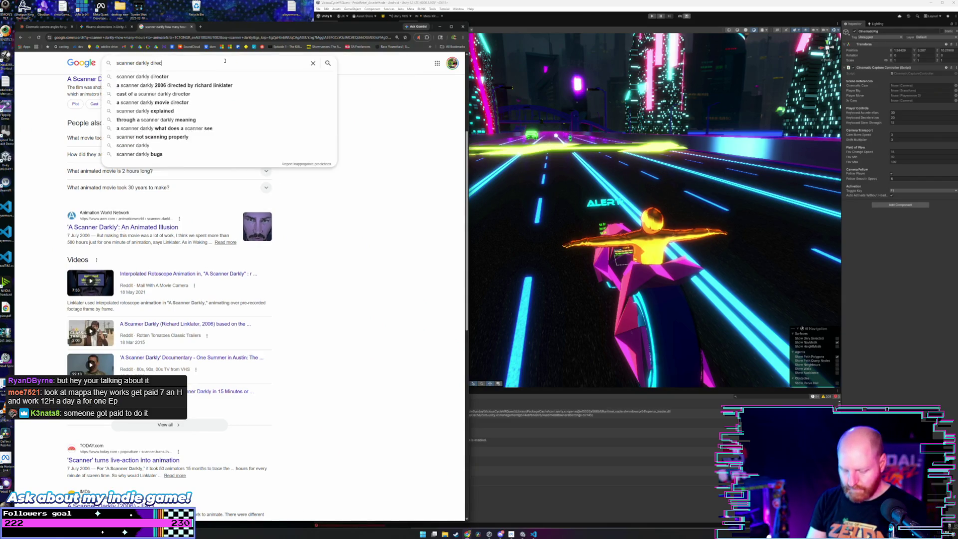
{"action": "type", "text": "tor"}
{"action": "key", "text": "Return"}
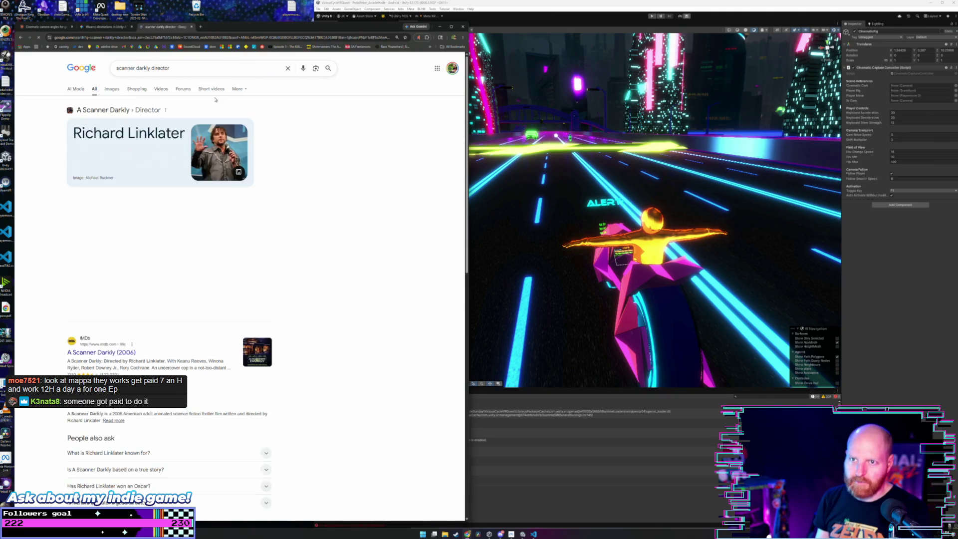
Search 'richard linklater new movie', then refine it to 'richard linklater new movie animated'.
{"action": "double_click", "coordinate": [161, 133]}
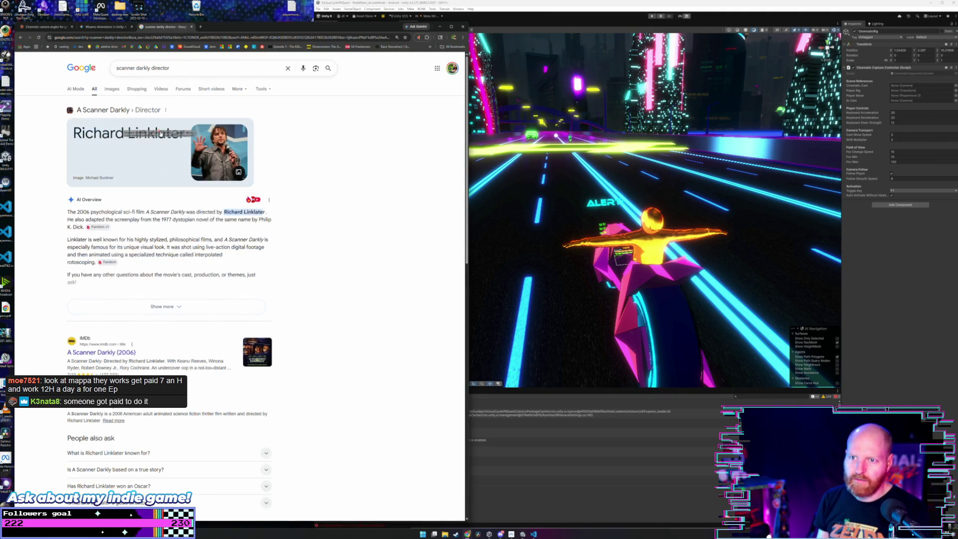
{"action": "left_click_drag", "start_coordinate": [161, 134], "coordinate": [81, 69]}
{"action": "type", "text": "ri"}
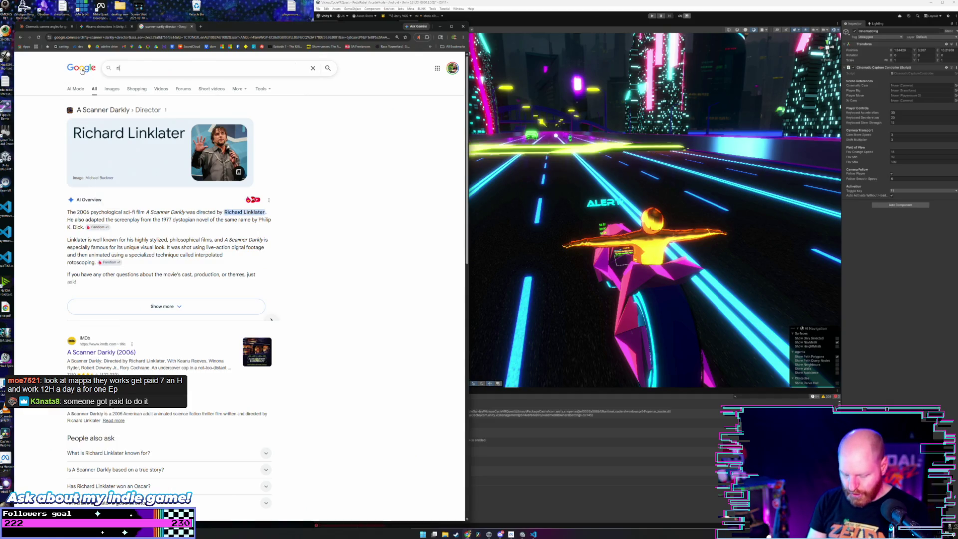
{"action": "type", "text": "chard linklater new moc"}
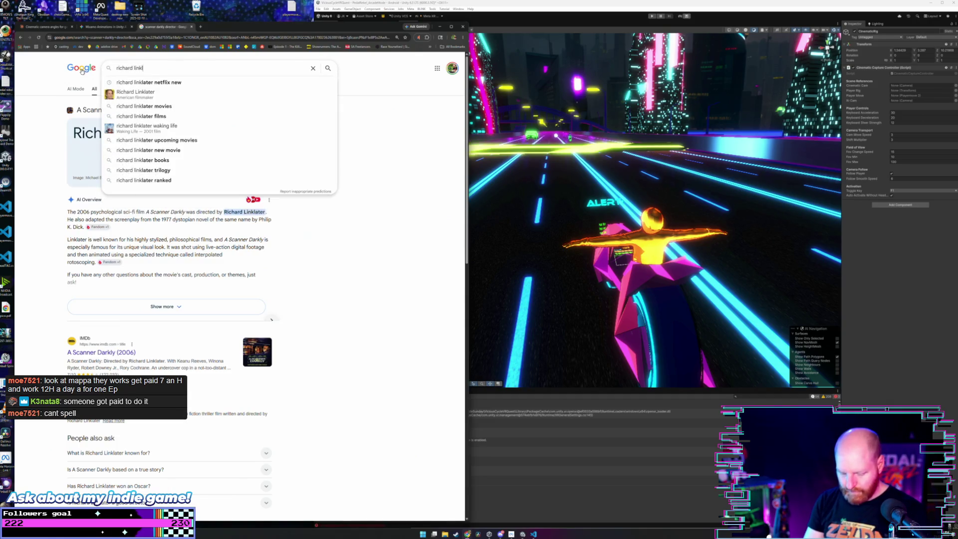
{"action": "key", "text": "BackSpace"}
{"action": "type", "text": "vie"}
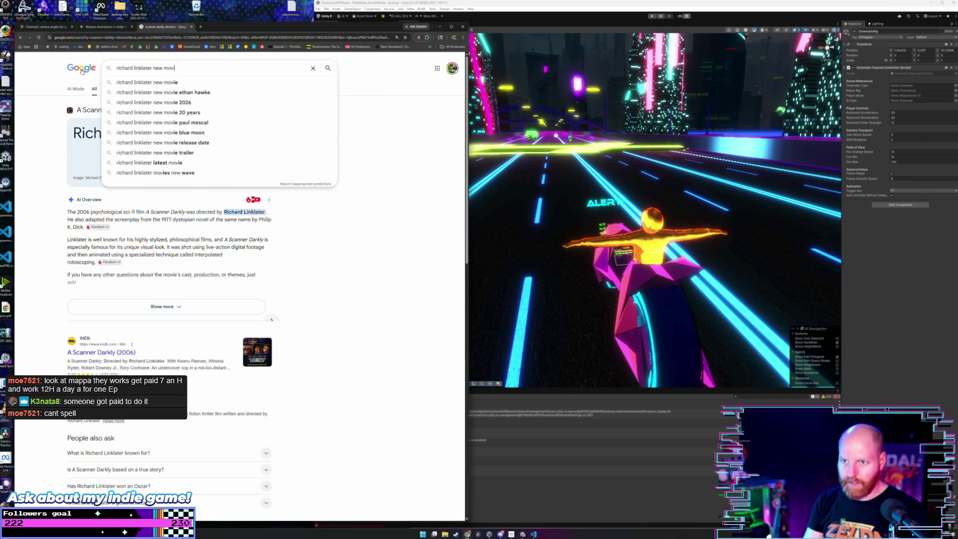
{"action": "key", "text": "Return"}
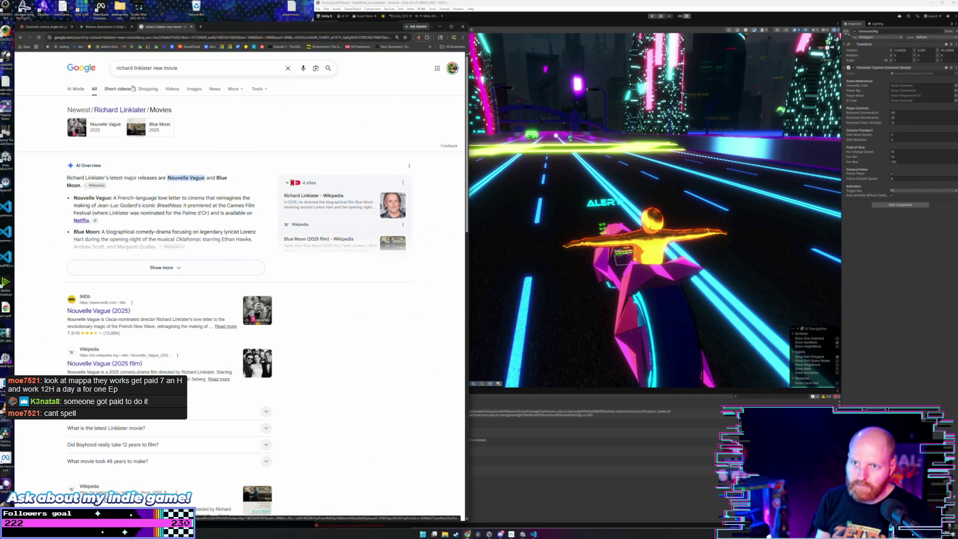
{"action": "left_click", "coordinate": [183, 68]}
{"action": "type", "text": "animated"}
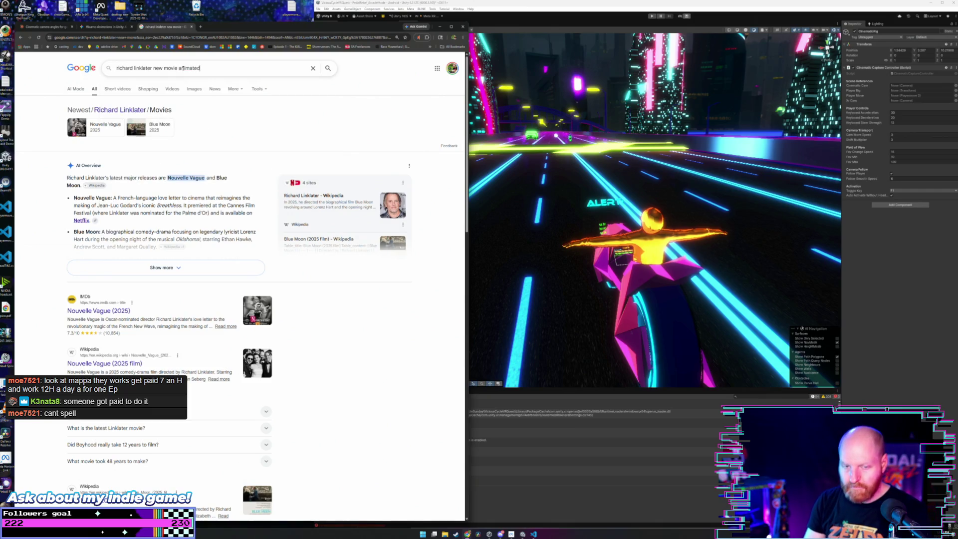
{"action": "key", "text": "Return"}
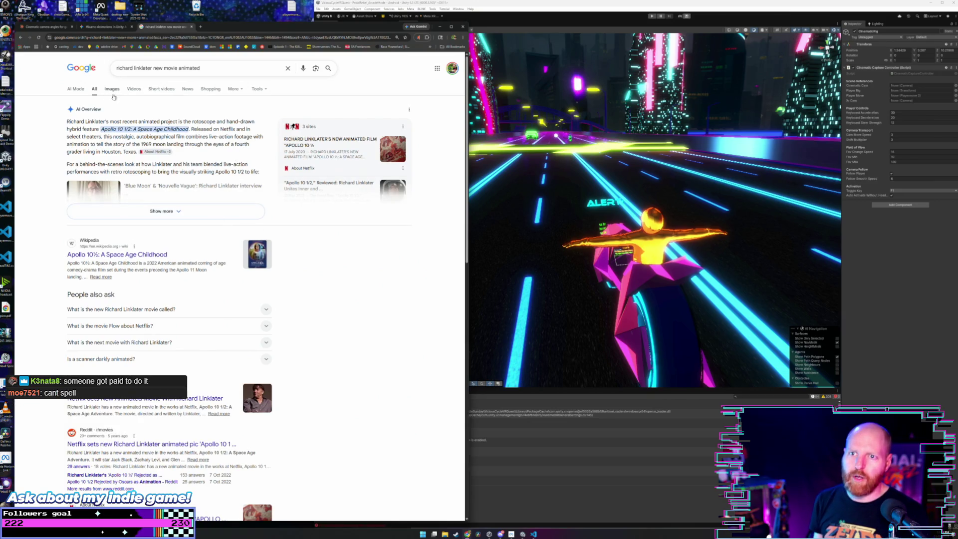
Search 'apollo 10 1/2' and show its image results.
{"action": "scroll", "coordinate": [117, 93], "scroll_direction": "down", "scroll_amount": 2}
{"action": "scroll", "coordinate": [123, 87], "scroll_direction": "up", "scroll_amount": 2}
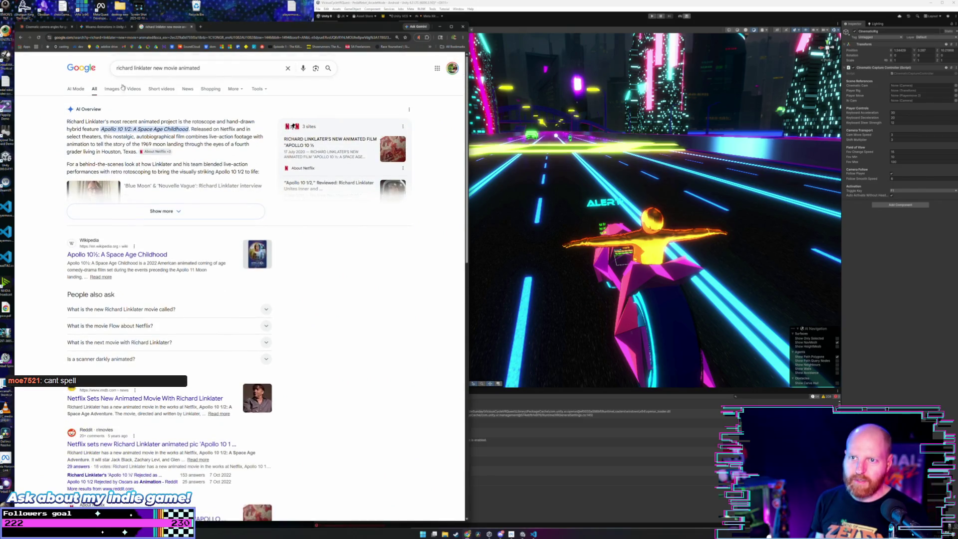
{"action": "left_click_drag", "start_coordinate": [200, 68], "coordinate": [98, 71]}
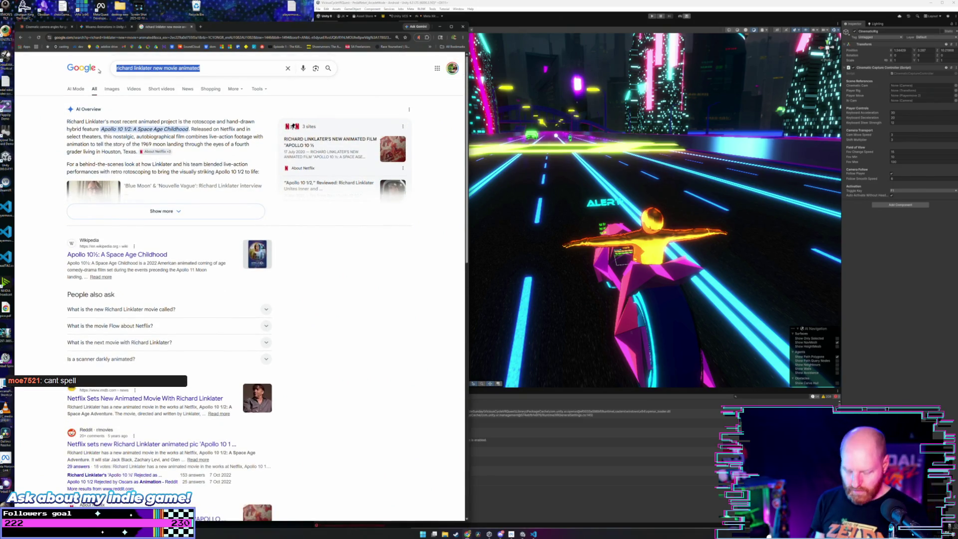
{"action": "type", "text": "apo"}
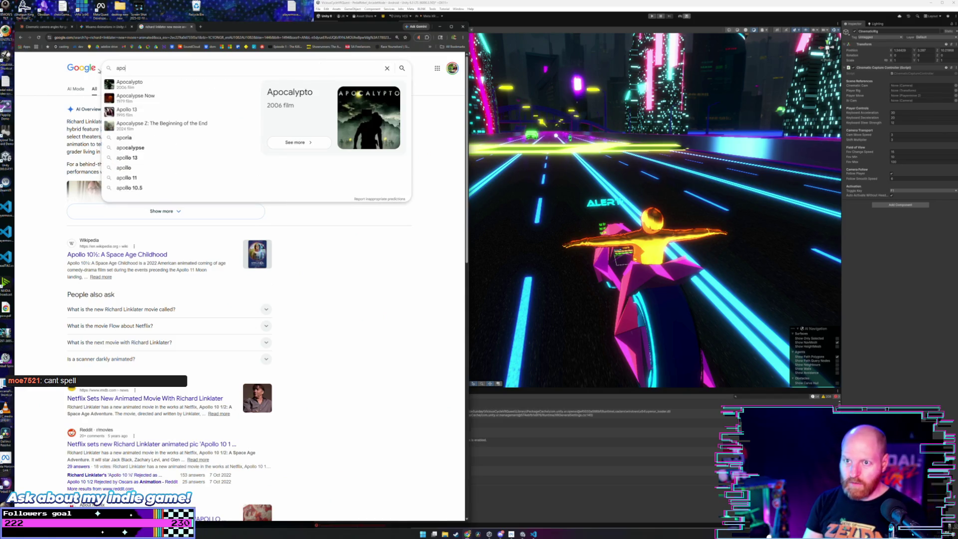
{"action": "type", "text": "llo "}
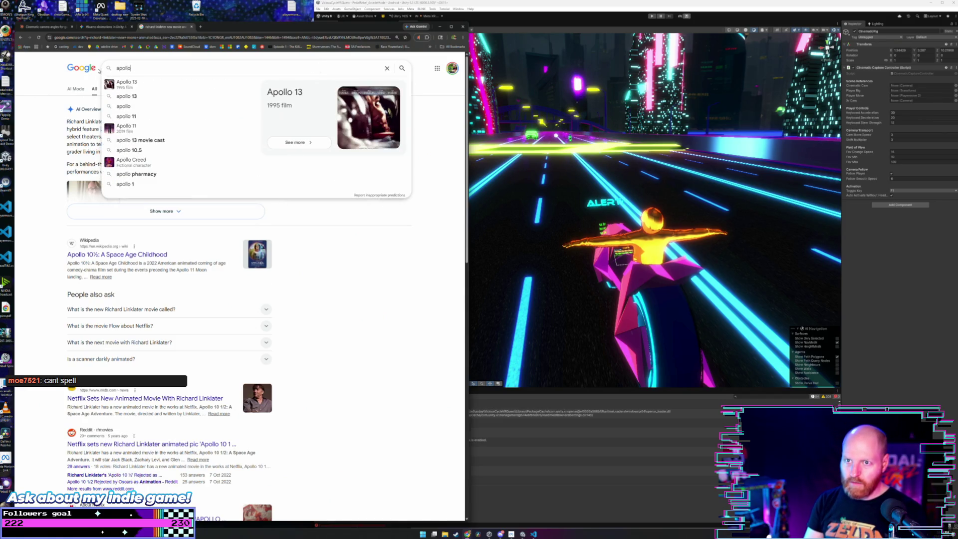
{"action": "type", "text": "10"}
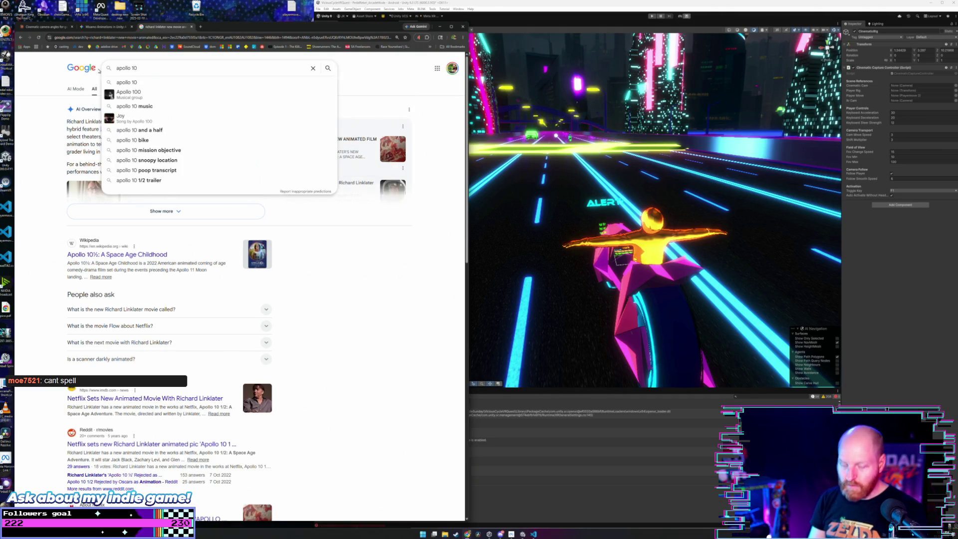
{"action": "type", "text": " 1"}
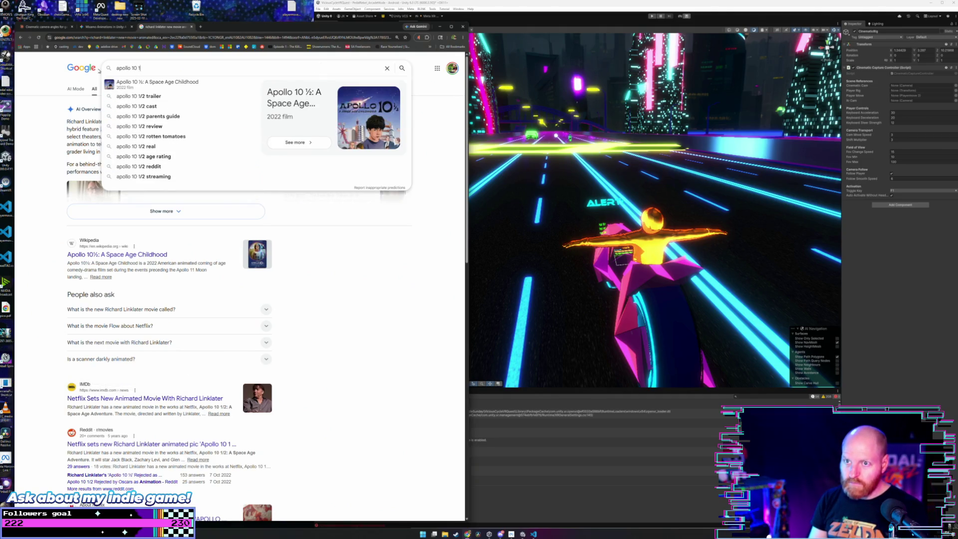
{"action": "type", "text": "/2"}
{"action": "key", "text": "Return"}
{"action": "left_click", "coordinate": [140, 89]}
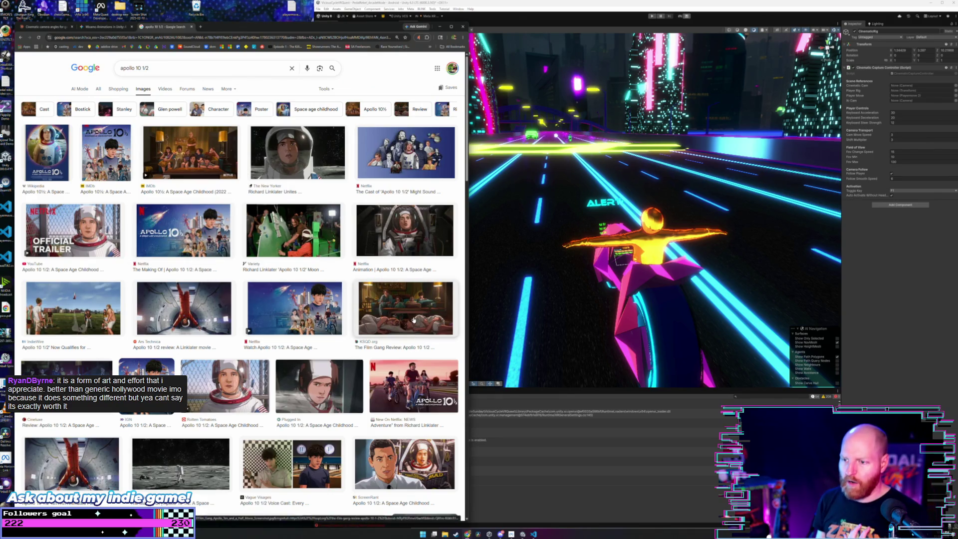
Browse the Apollo 10 1/2 images and open Pop Mythology's review article in a new tab.
{"action": "left_click", "coordinate": [297, 309]}
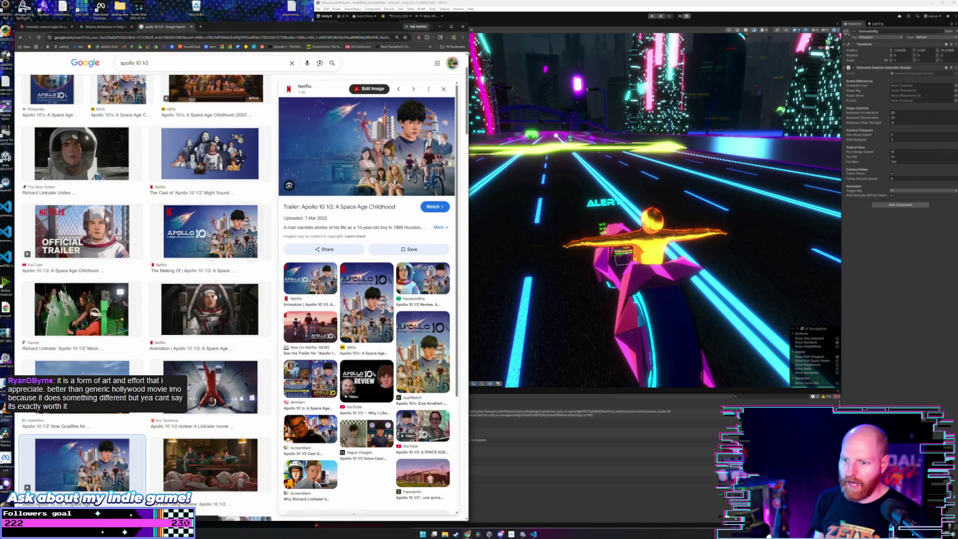
{"action": "scroll", "coordinate": [158, 285], "scroll_direction": "down", "scroll_amount": 4}
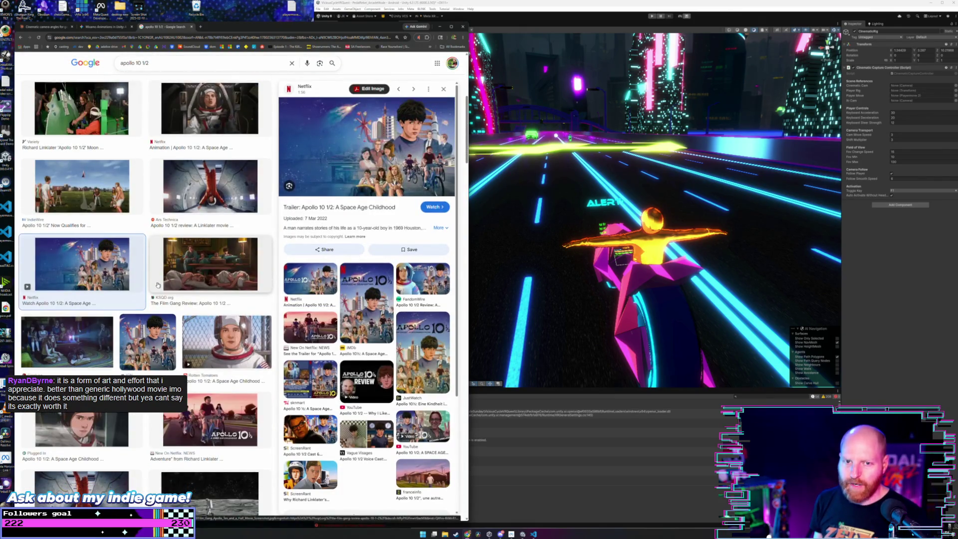
{"action": "scroll", "coordinate": [145, 274], "scroll_direction": "down", "scroll_amount": 3}
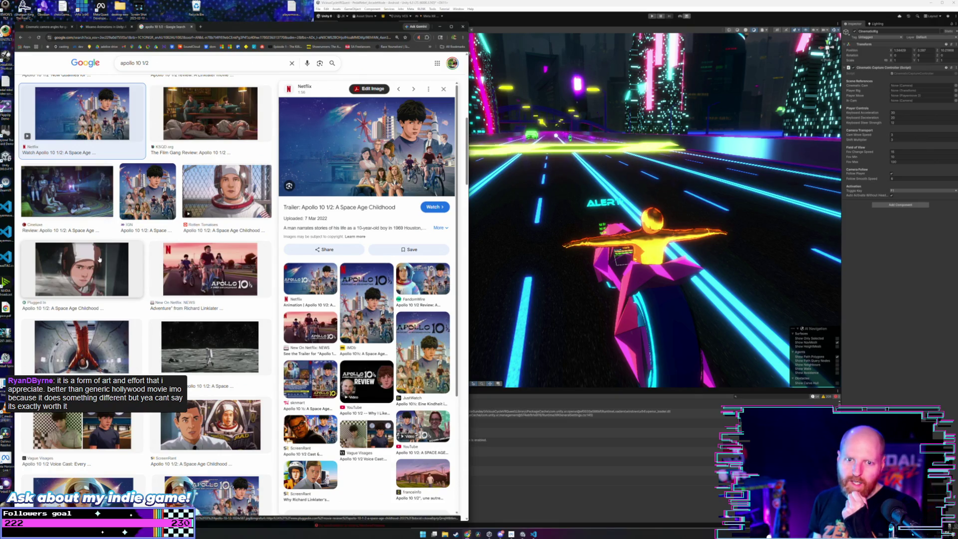
{"action": "scroll", "coordinate": [430, 168], "scroll_direction": "down", "scroll_amount": 1}
{"action": "scroll", "coordinate": [430, 169], "scroll_direction": "up", "scroll_amount": 1}
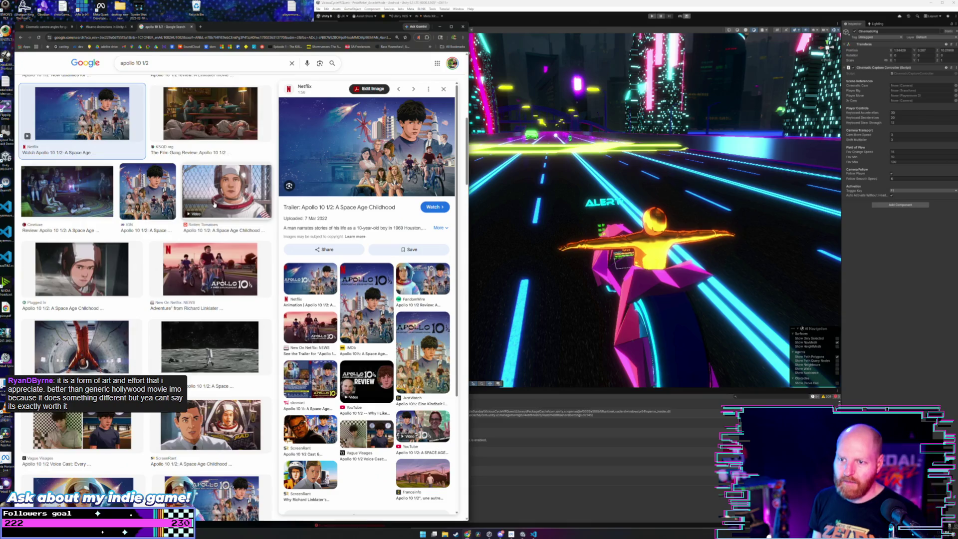
{"action": "scroll", "coordinate": [214, 204], "scroll_direction": "down", "scroll_amount": 5}
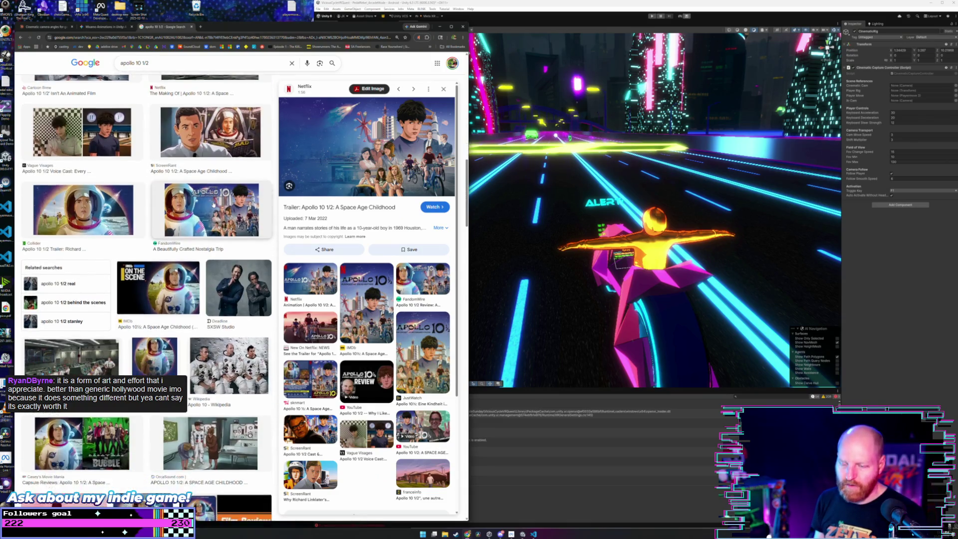
{"action": "scroll", "coordinate": [214, 204], "scroll_direction": "down", "scroll_amount": 4}
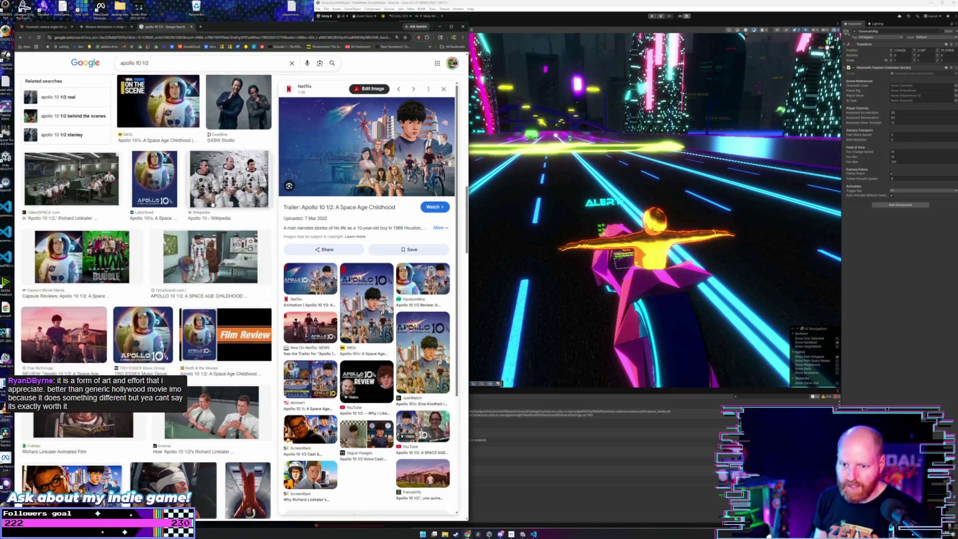
{"action": "scroll", "coordinate": [213, 204], "scroll_direction": "down", "scroll_amount": 3}
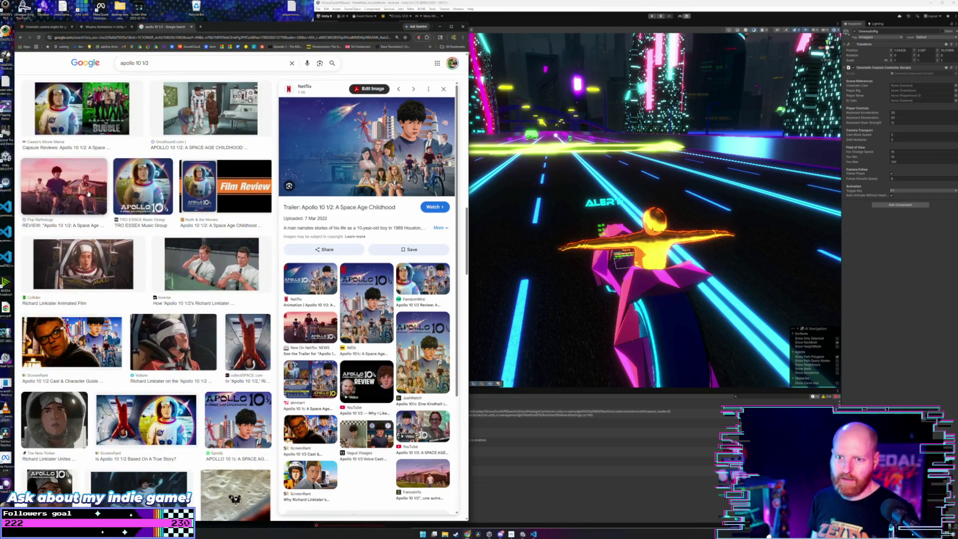
{"action": "left_click", "coordinate": [86, 192]}
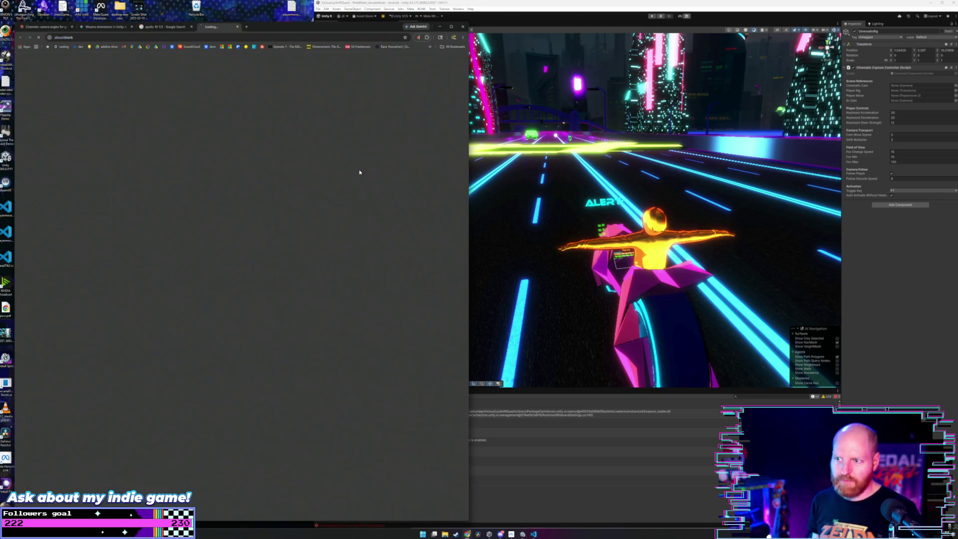
{"action": "left_click", "coordinate": [323, 173]}
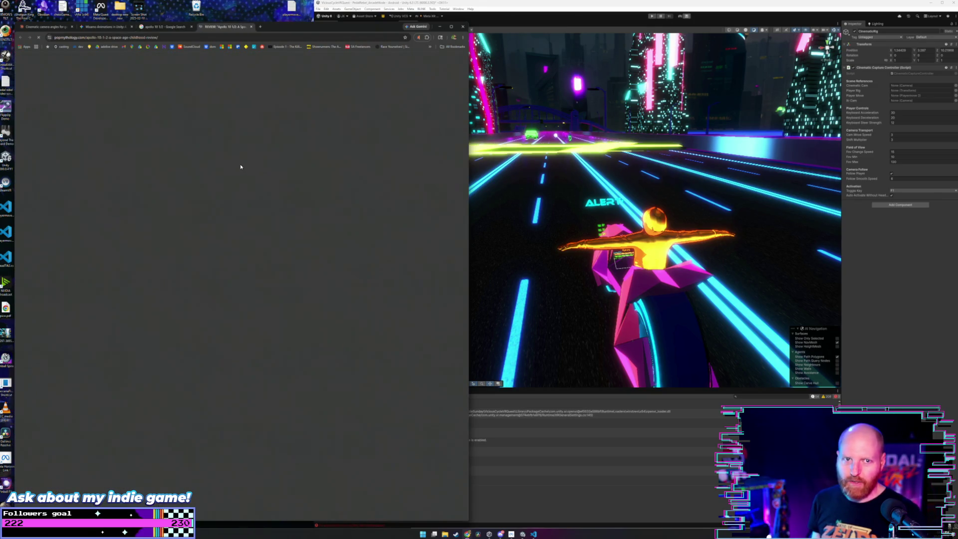
Skim the Pop Mythology review article, then close it to return to the image results.
{"action": "scroll", "coordinate": [185, 243], "scroll_direction": "down", "scroll_amount": 5}
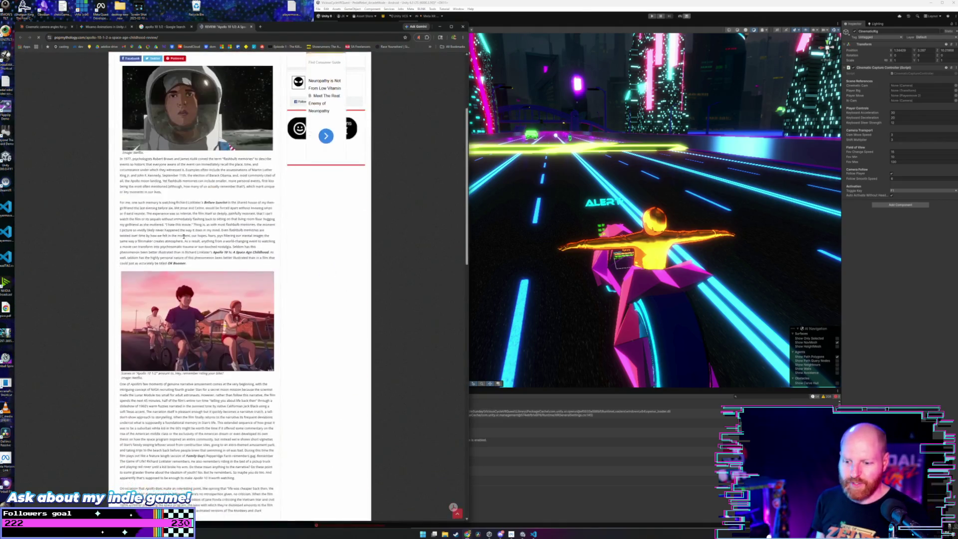
{"action": "scroll", "coordinate": [204, 144], "scroll_direction": "up", "scroll_amount": 5}
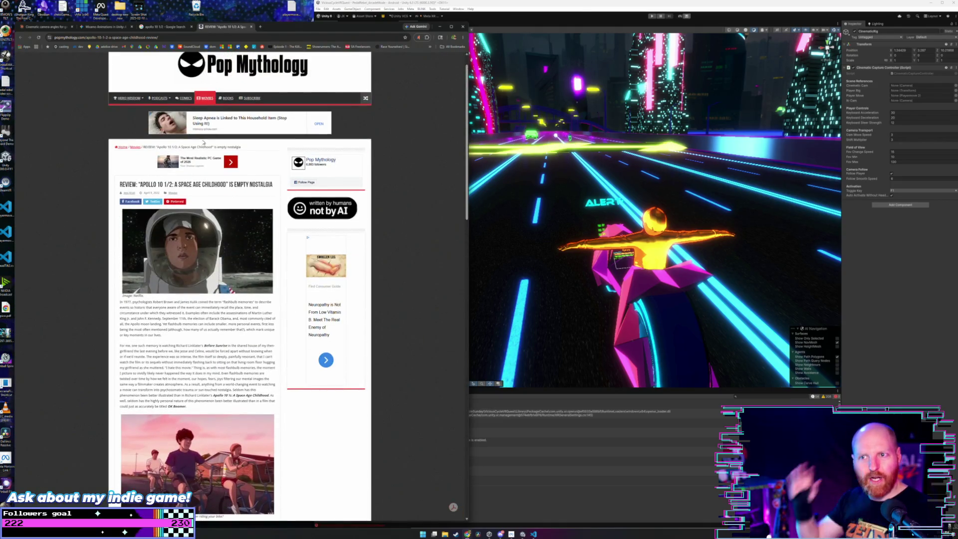
{"action": "left_click", "coordinate": [251, 27]}
Preview the SlashFilm astronaut image, open its making-of article, then close that tab.
{"action": "scroll", "coordinate": [231, 246], "scroll_direction": "down", "scroll_amount": 3}
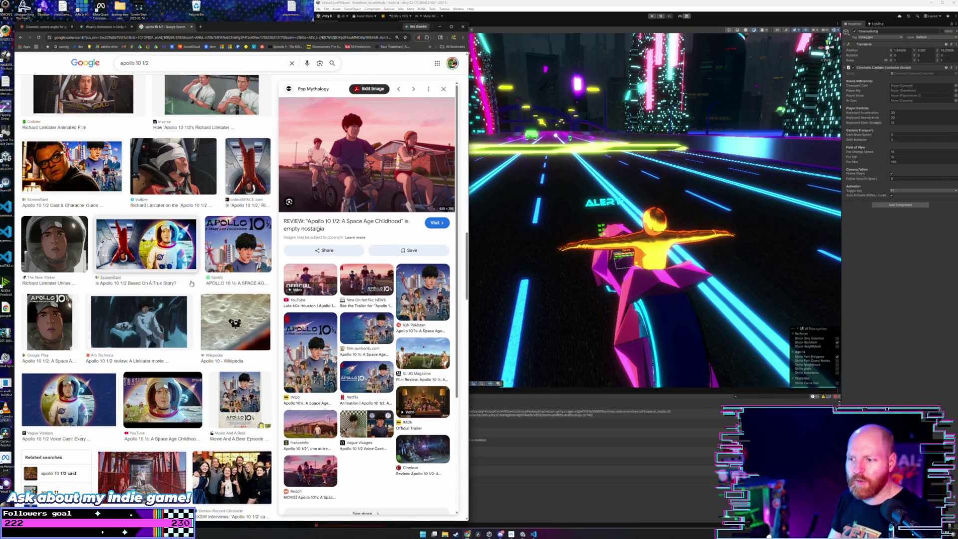
{"action": "scroll", "coordinate": [192, 284], "scroll_direction": "down", "scroll_amount": 2}
{"action": "scroll", "coordinate": [192, 283], "scroll_direction": "down", "scroll_amount": 3}
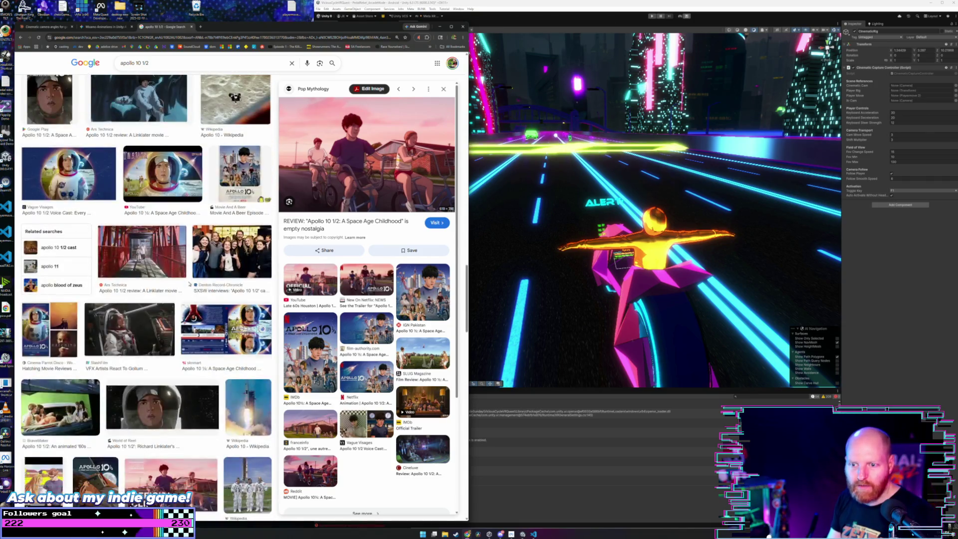
{"action": "scroll", "coordinate": [153, 278], "scroll_direction": "down", "scroll_amount": 1}
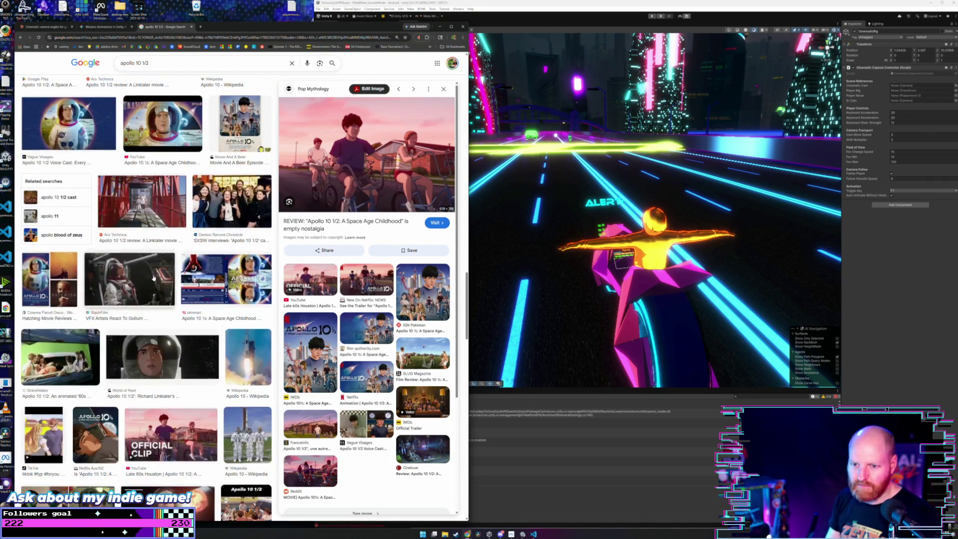
{"action": "left_click", "coordinate": [153, 278]}
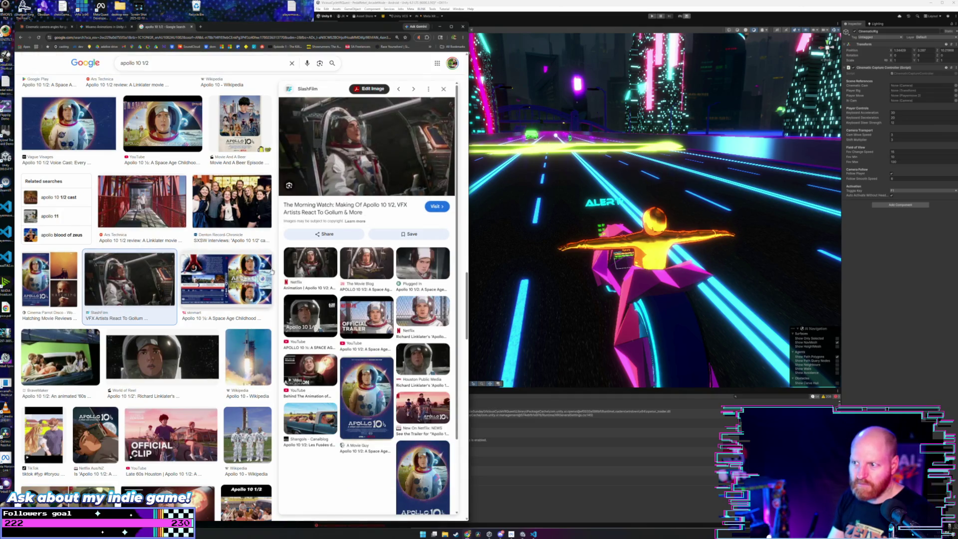
{"action": "left_click", "coordinate": [339, 198]}
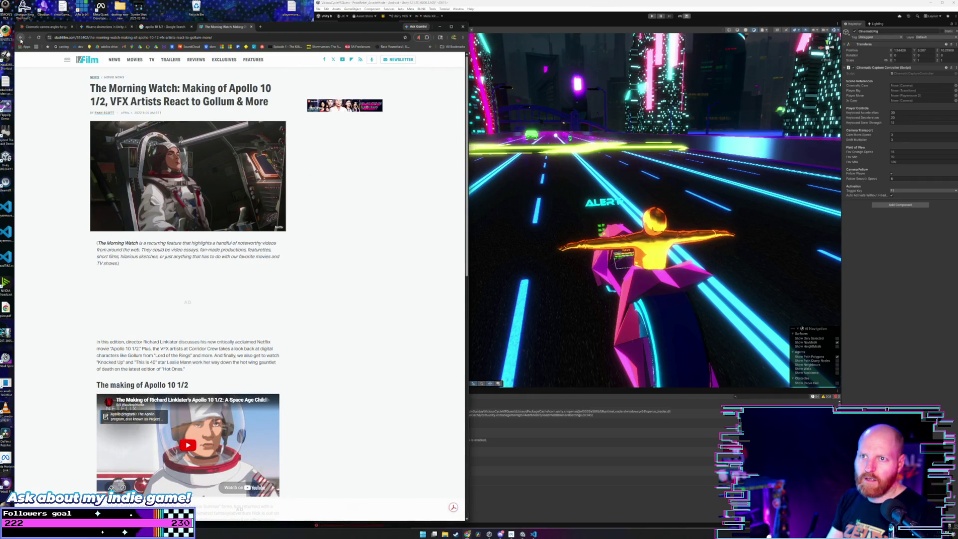
{"action": "left_click", "coordinate": [252, 27]}
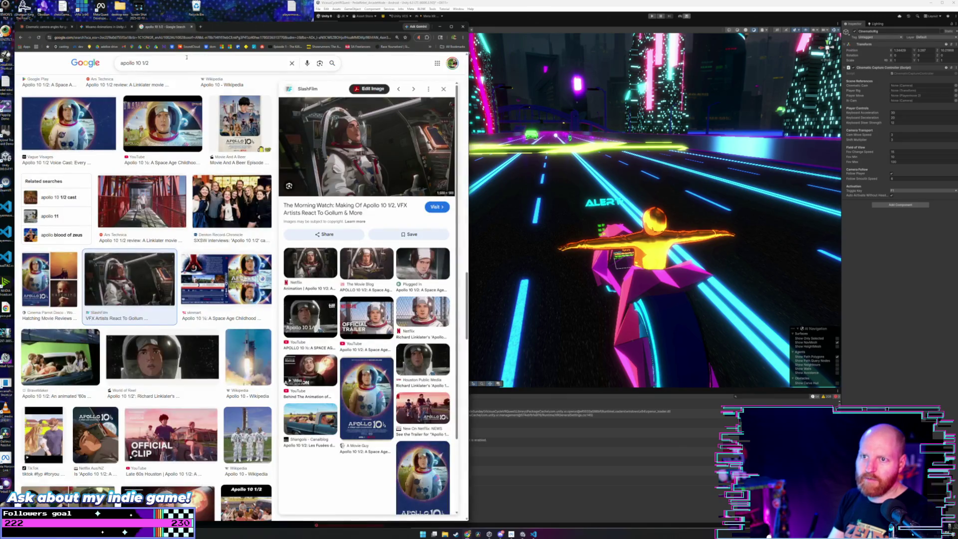
{"action": "left_click", "coordinate": [179, 63]}
Search 'apollo 10 1/2 how many hours to animate' and highlight the labor-hours estimate.
{"action": "type", "text": "how many hours"}
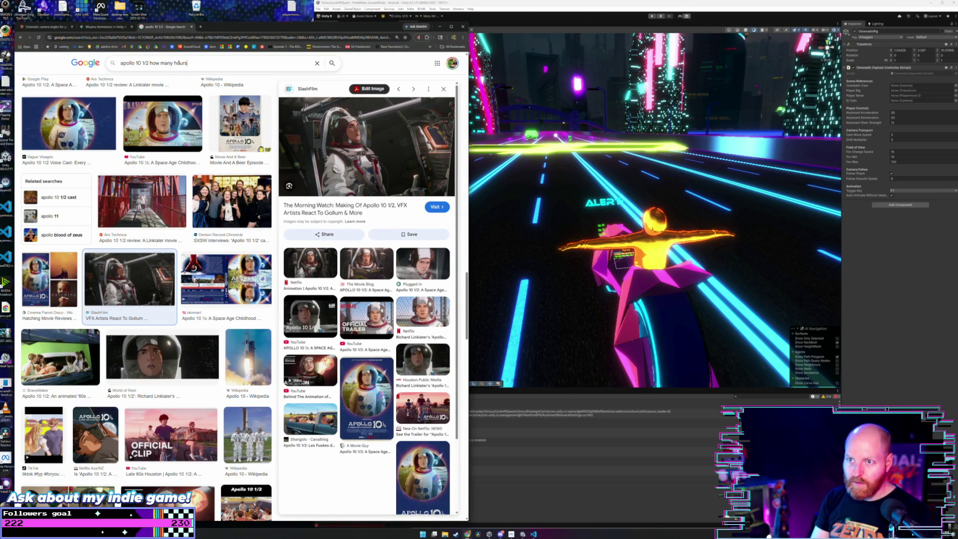
{"action": "type", "text": "d to animate"}
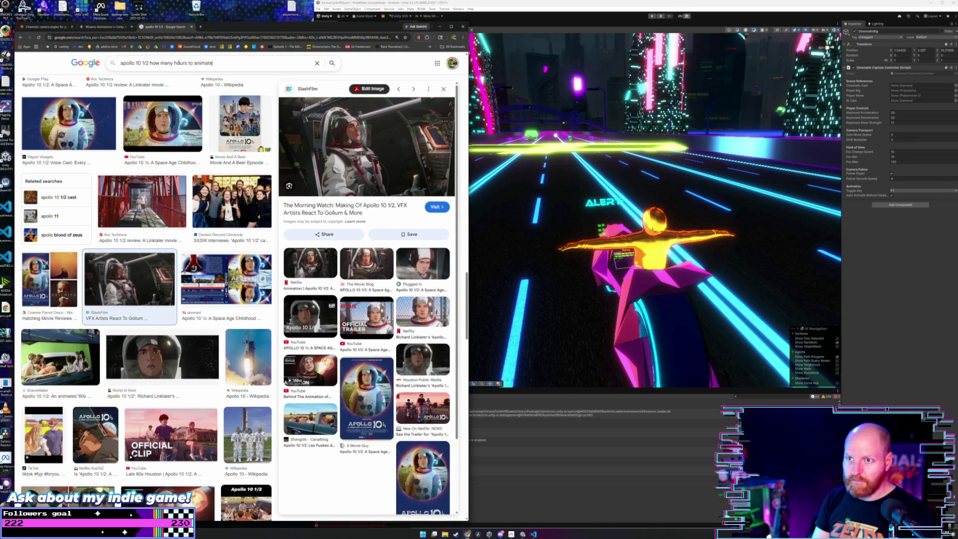
{"action": "key", "text": "Return"}
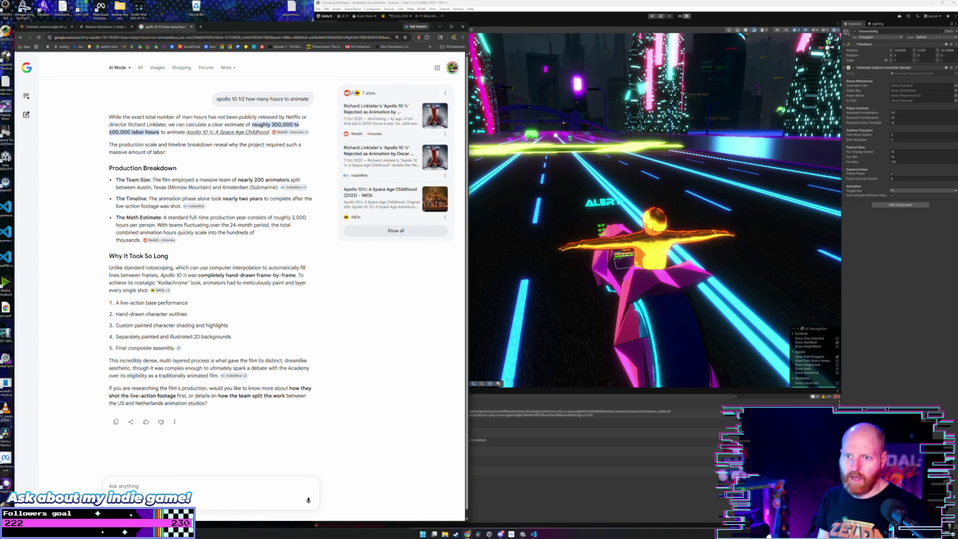
{"action": "left_click_drag", "start_coordinate": [111, 132], "coordinate": [159, 132]}
{"action": "left_click", "coordinate": [110, 125]}
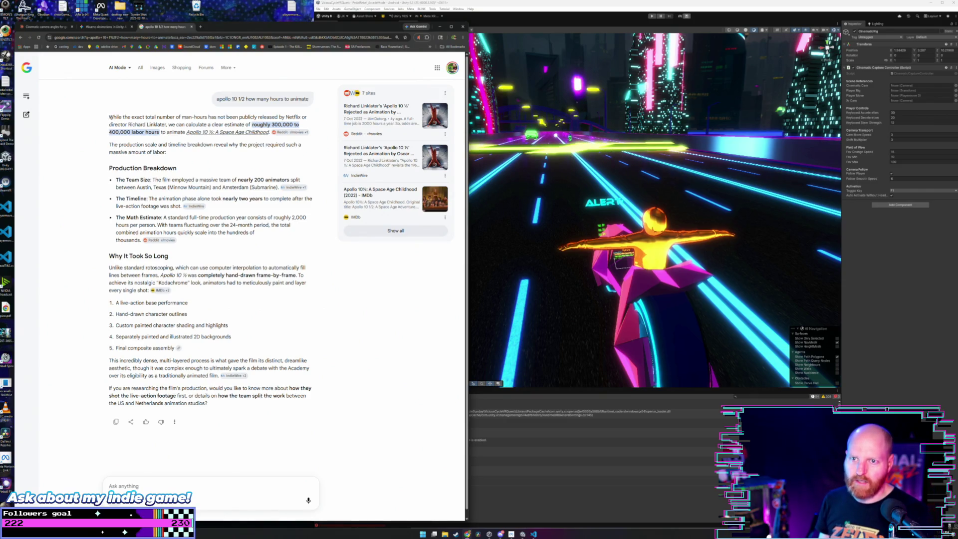
Highlight the 200 animators, nearly two years, 2,000 hours and painting-each-shot details in the answer.
{"action": "triple_click", "coordinate": [145, 125]}
{"action": "left_click", "coordinate": [145, 124]}
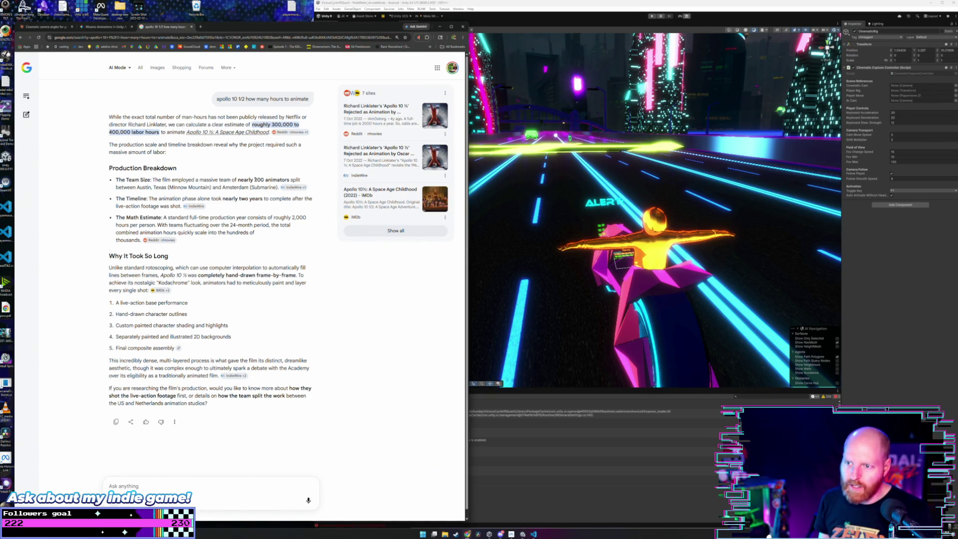
{"action": "left_click_drag", "start_coordinate": [255, 179], "coordinate": [290, 180]}
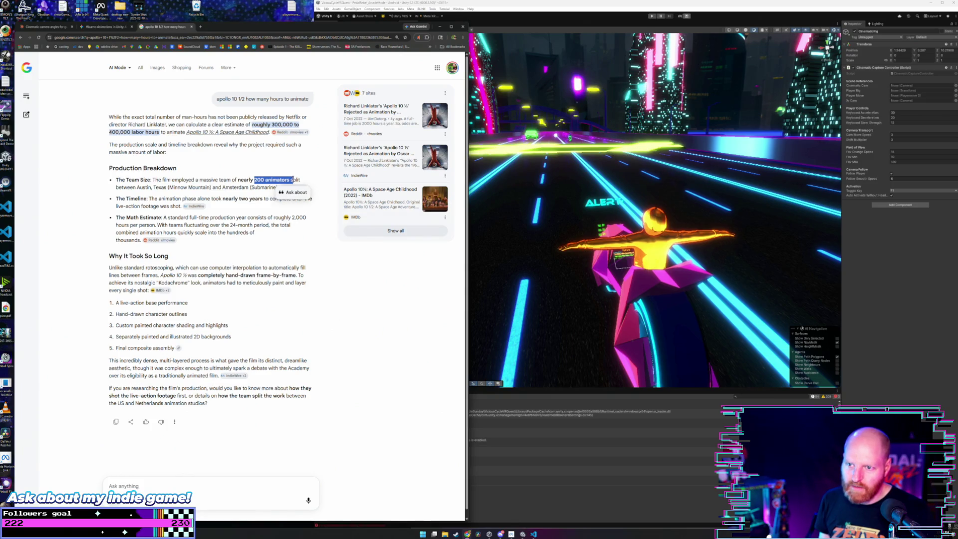
{"action": "left_click", "coordinate": [292, 179]}
{"action": "left_click_drag", "start_coordinate": [223, 199], "coordinate": [263, 199]}
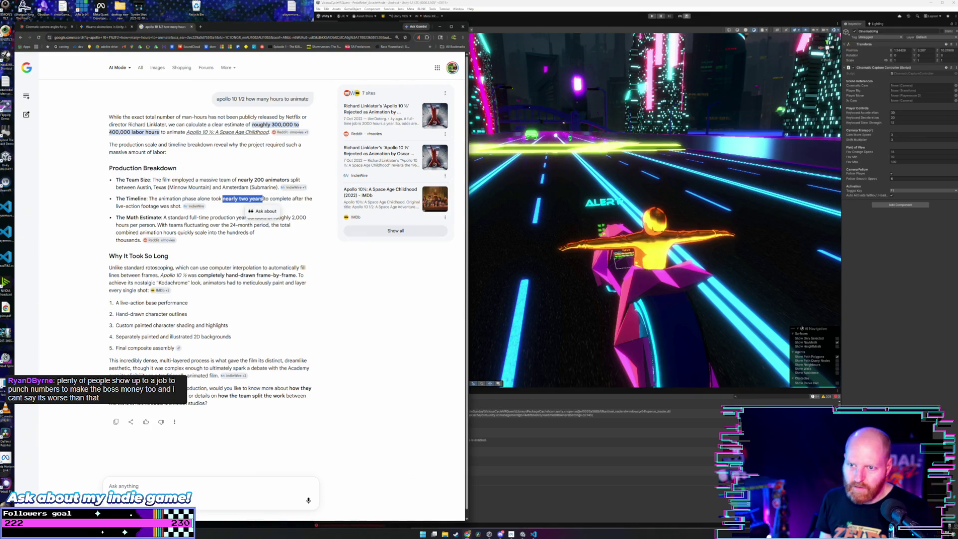
{"action": "left_click", "coordinate": [243, 213]}
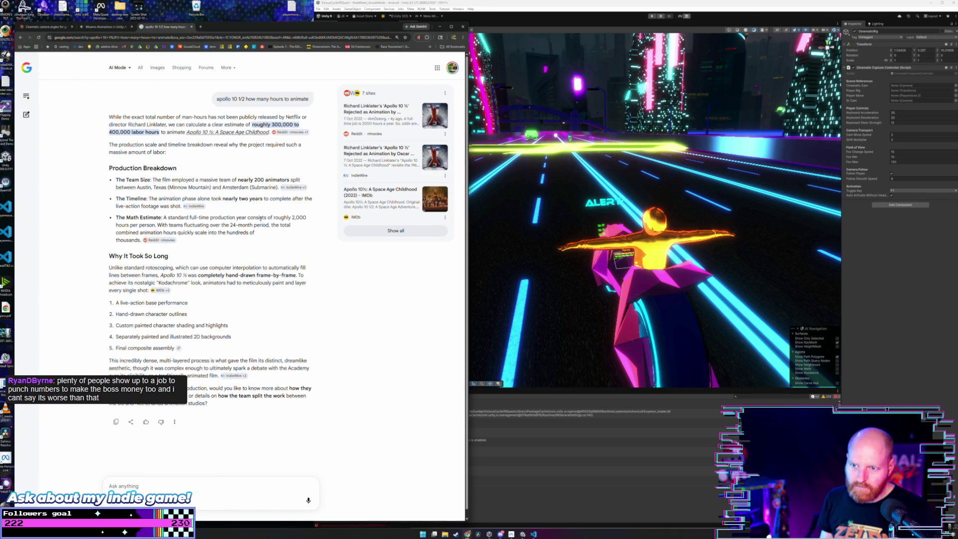
{"action": "left_click_drag", "start_coordinate": [292, 218], "coordinate": [308, 219]}
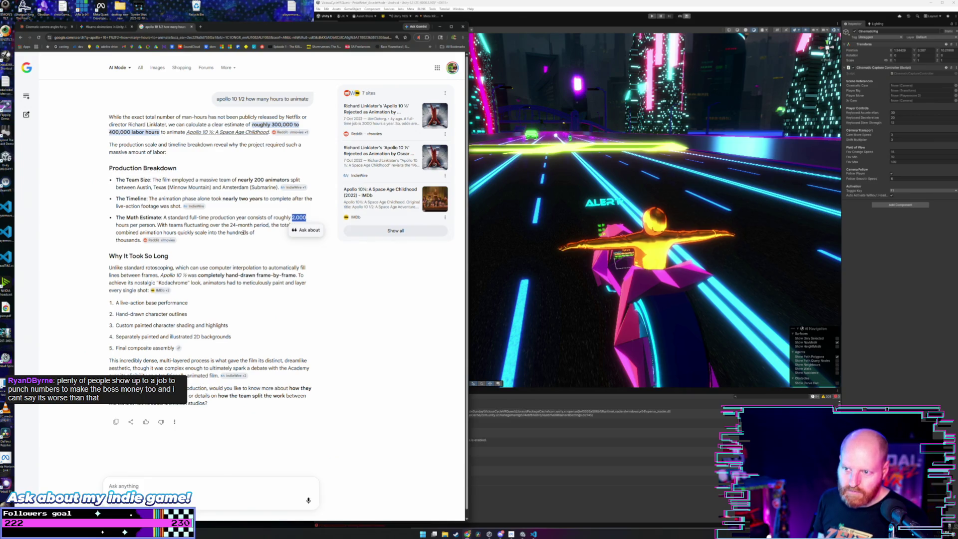
{"action": "left_click", "coordinate": [237, 240]}
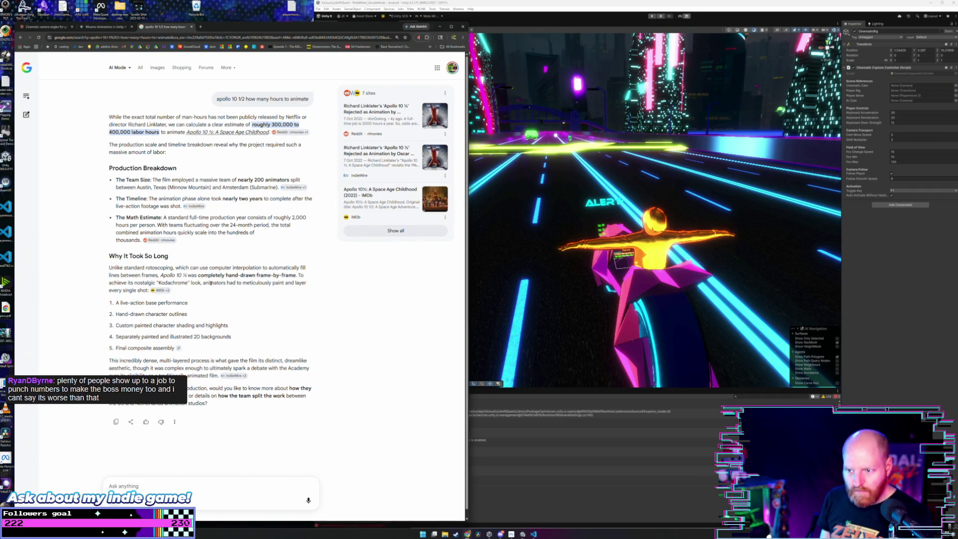
{"action": "left_click_drag", "start_coordinate": [201, 282], "coordinate": [308, 284]}
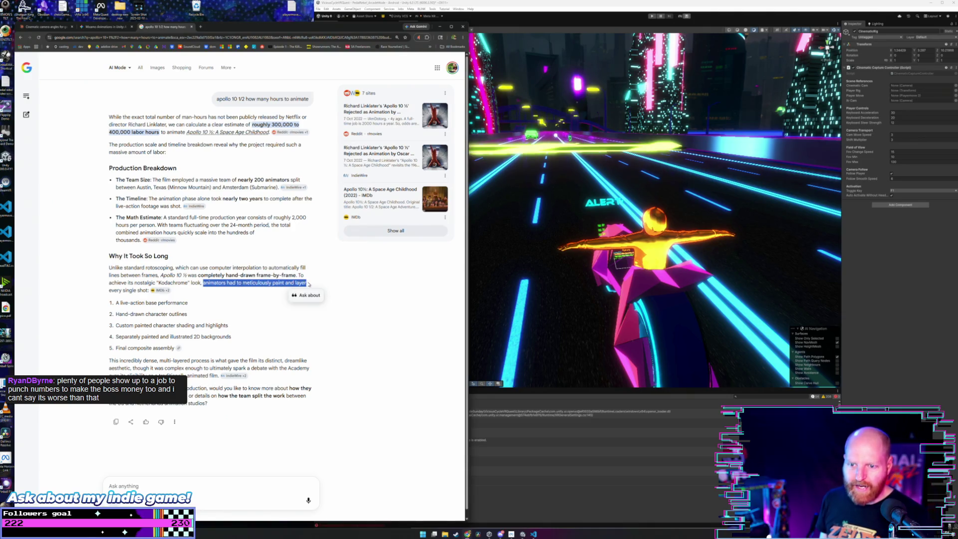
{"action": "left_click", "coordinate": [110, 282]}
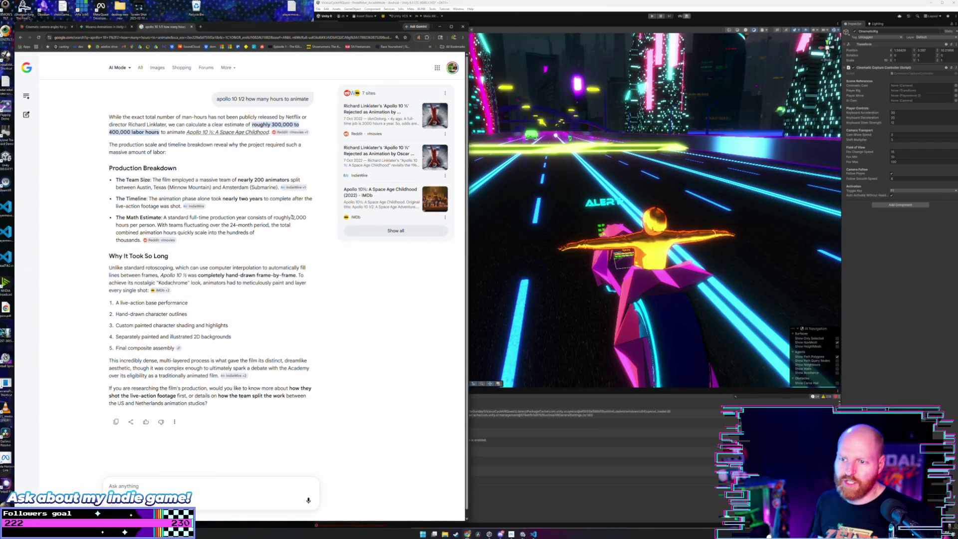
Highlight the 200 figure, hundreds-of-thousands phrase, 24-month teams text and Math Estimate bullet.
{"action": "double_click", "coordinate": [256, 179]}
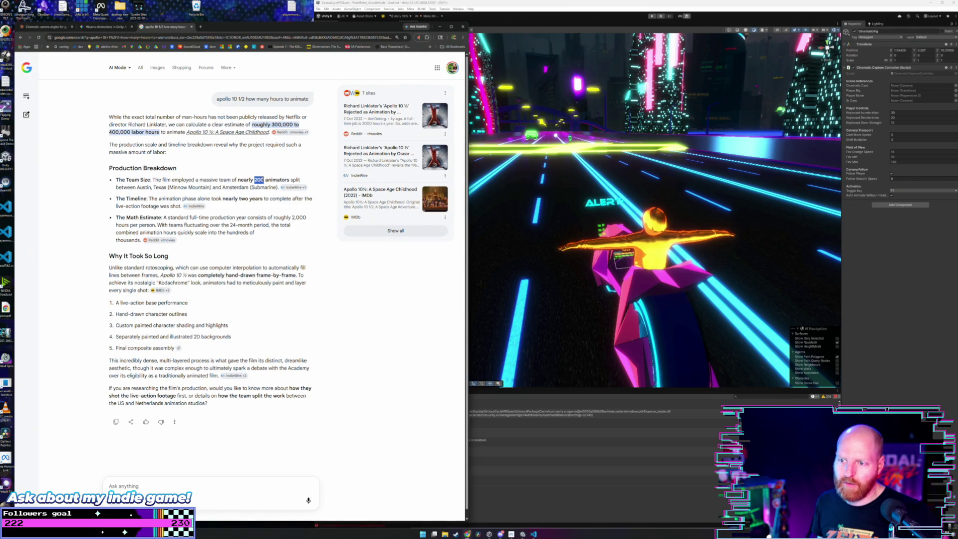
{"action": "left_click", "coordinate": [244, 239]}
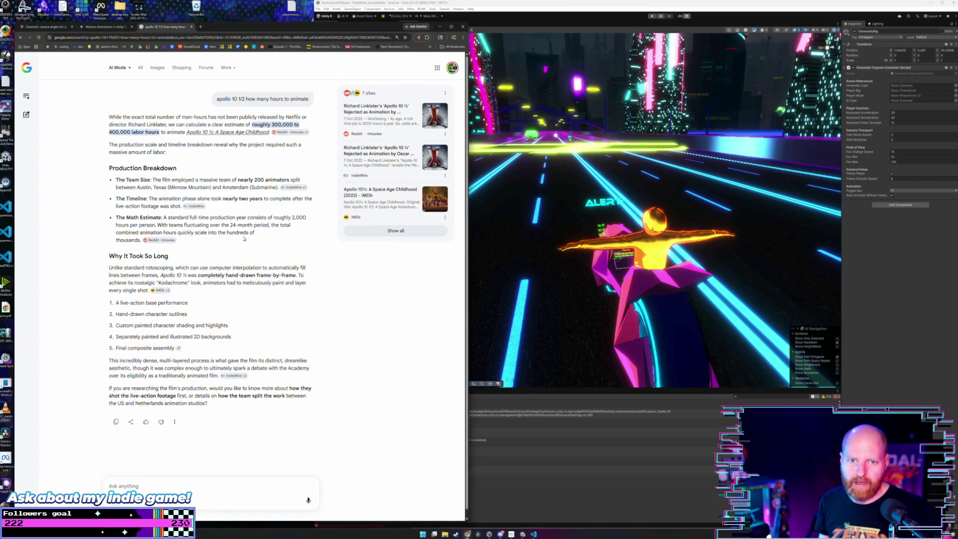
{"action": "left_click_drag", "start_coordinate": [227, 233], "coordinate": [263, 233]}
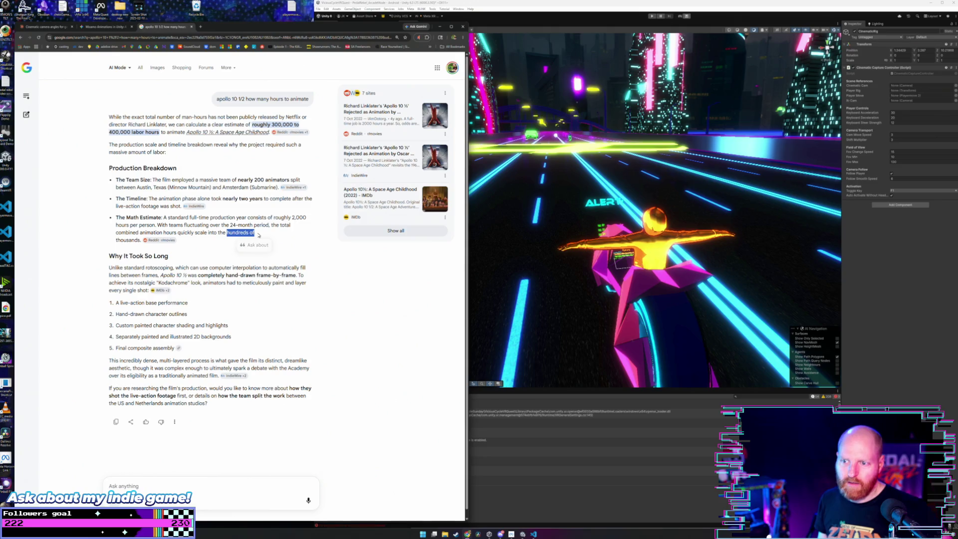
{"action": "left_click", "coordinate": [260, 236]}
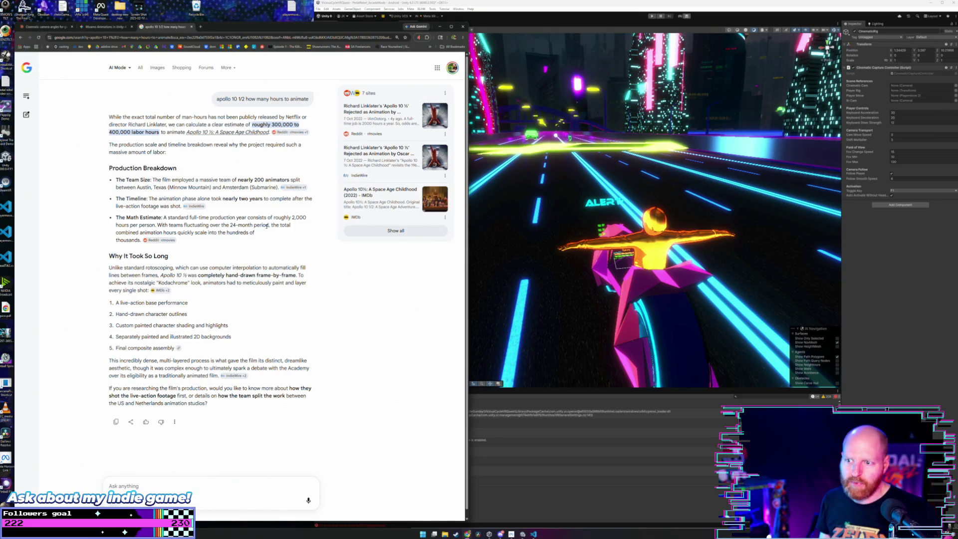
{"action": "mouse_move", "coordinate": [266, 226]}
{"action": "left_mouse_down"}
{"action": "mouse_move", "coordinate": [156, 225]}
{"action": "mouse_move", "coordinate": [264, 233]}
{"action": "left_mouse_up"}
{"action": "left_click", "coordinate": [155, 225]}
{"action": "left_click", "coordinate": [265, 239]}
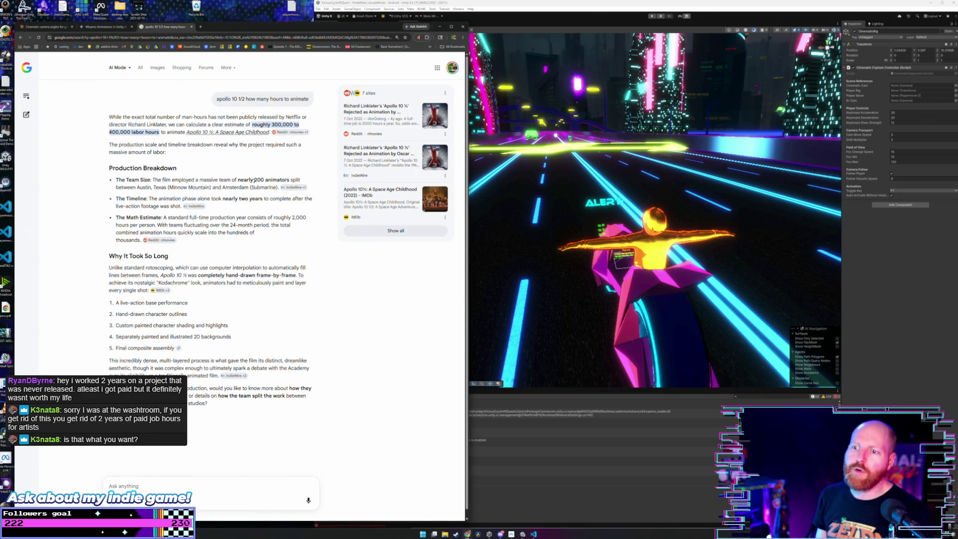
Select the nearly 200 animators sentence and Team Size point, then close the Apollo 10 1/2 tab.
{"action": "left_click_drag", "start_coordinate": [255, 180], "coordinate": [291, 179]}
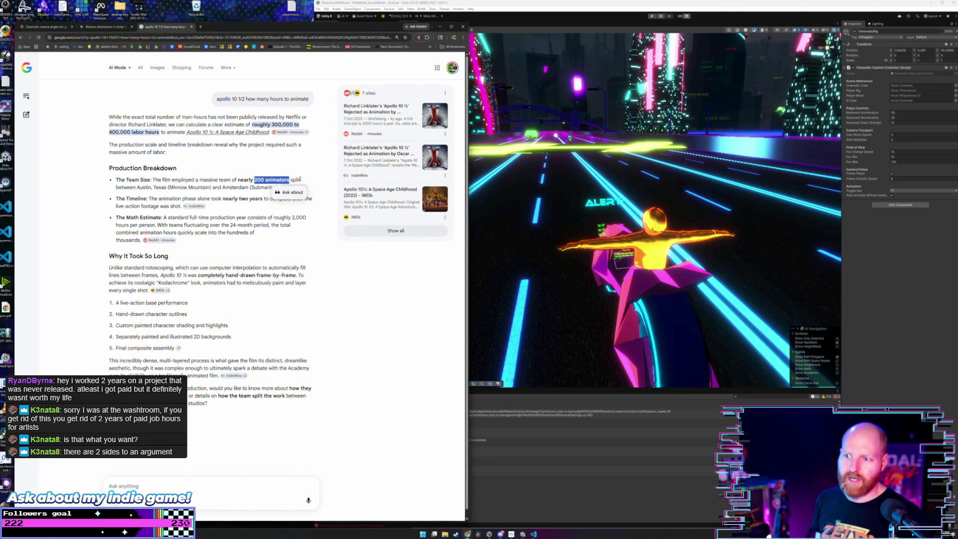
{"action": "left_click", "coordinate": [300, 179]}
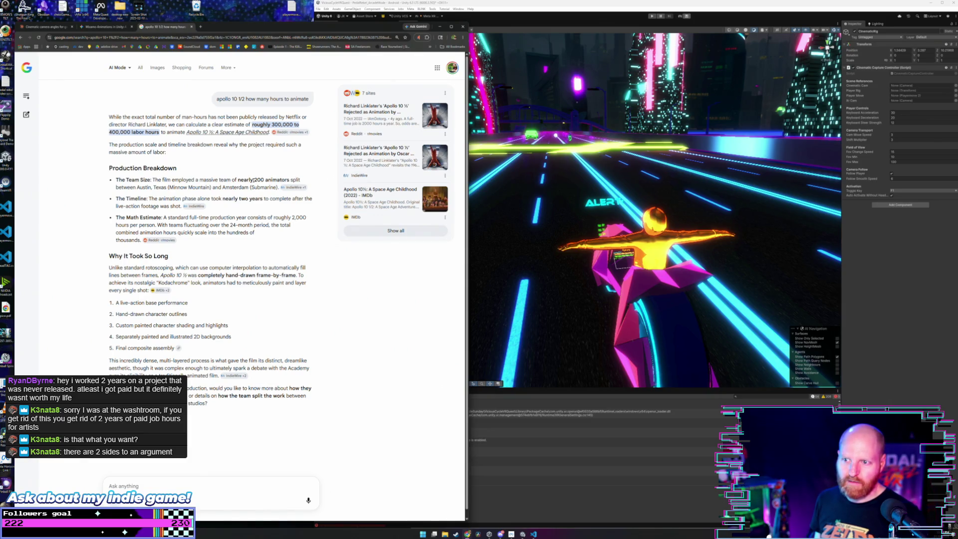
{"action": "mouse_move", "coordinate": [254, 180]}
{"action": "left_mouse_down"}
{"action": "mouse_move", "coordinate": [300, 180]}
{"action": "mouse_move", "coordinate": [254, 180]}
{"action": "left_mouse_up"}
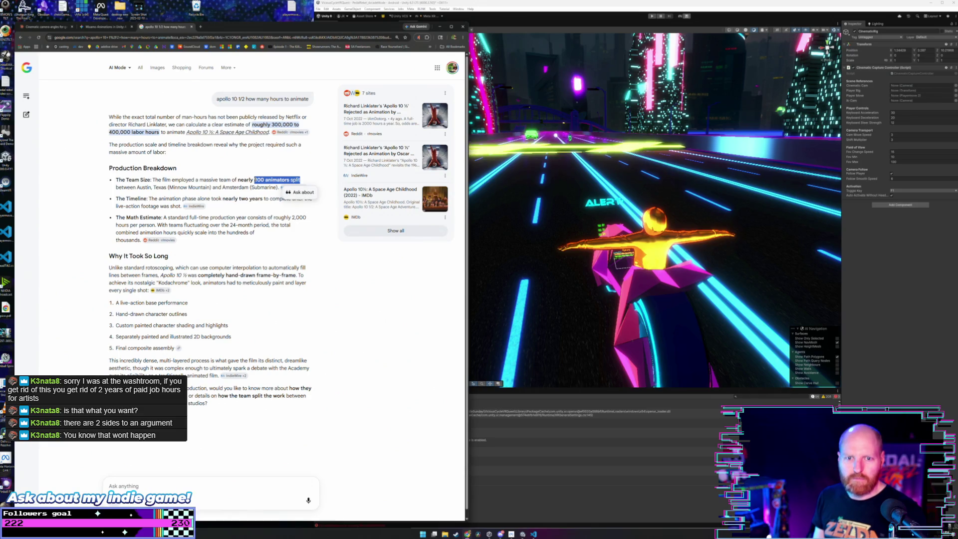
{"action": "left_click", "coordinate": [255, 180]}
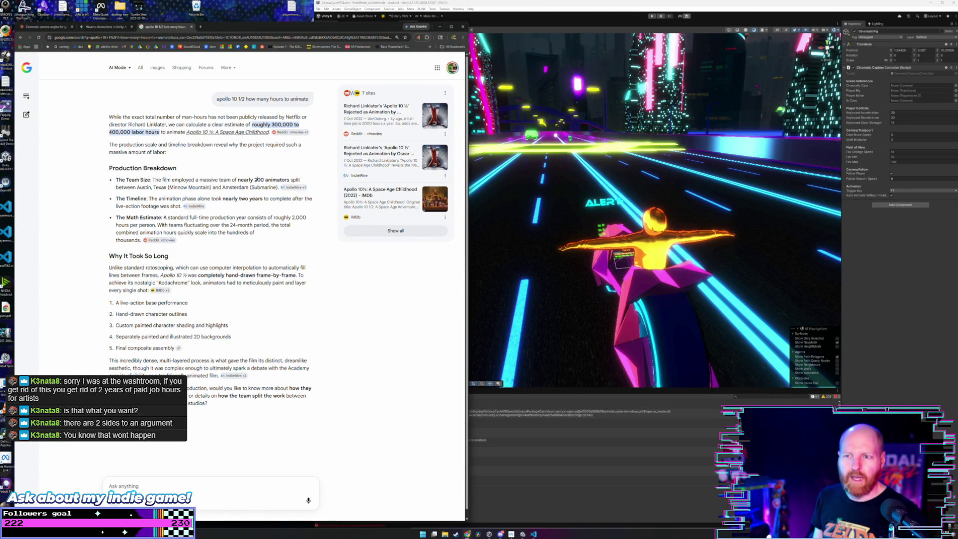
{"action": "left_click_drag", "start_coordinate": [255, 180], "coordinate": [289, 180]}
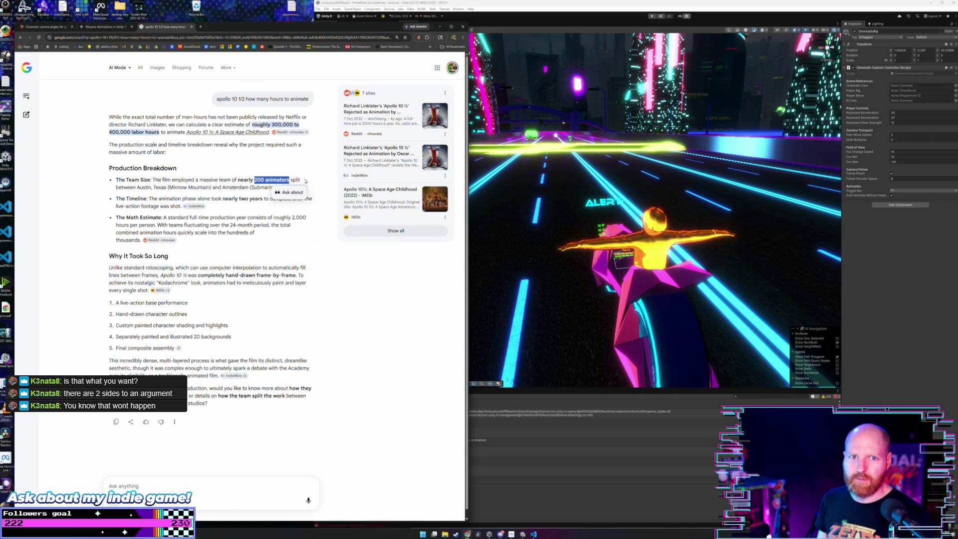
{"action": "left_click", "coordinate": [306, 181]}
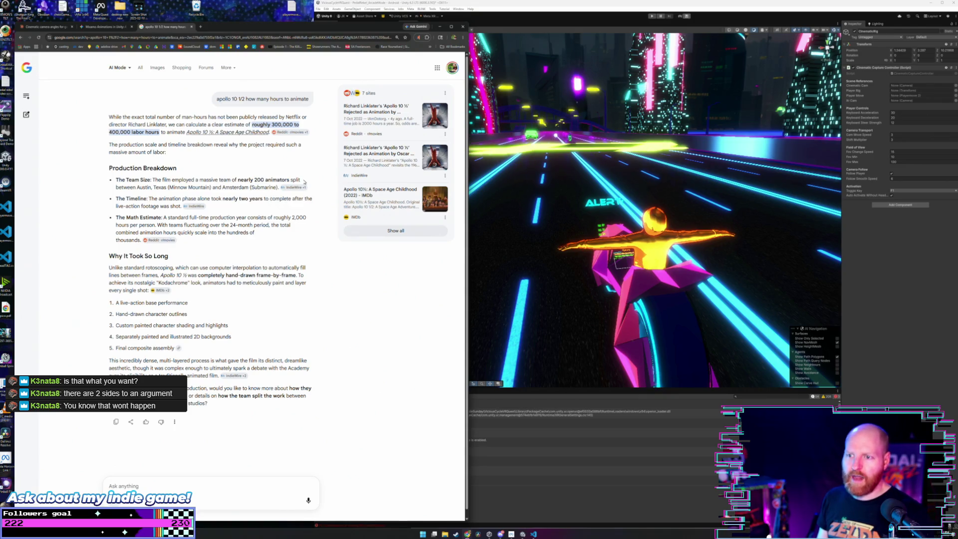
{"action": "left_click_drag", "start_coordinate": [301, 180], "coordinate": [115, 180]}
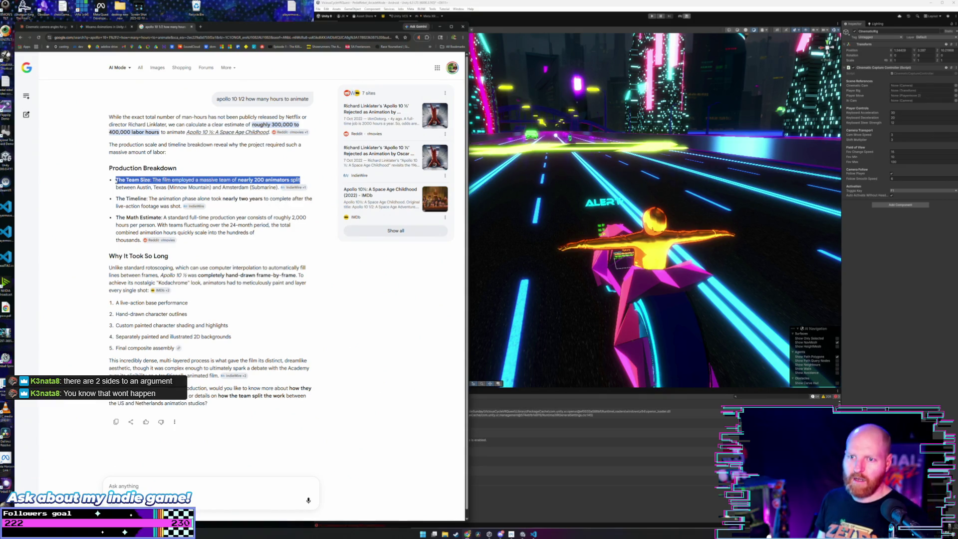
{"action": "left_click", "coordinate": [130, 179]}
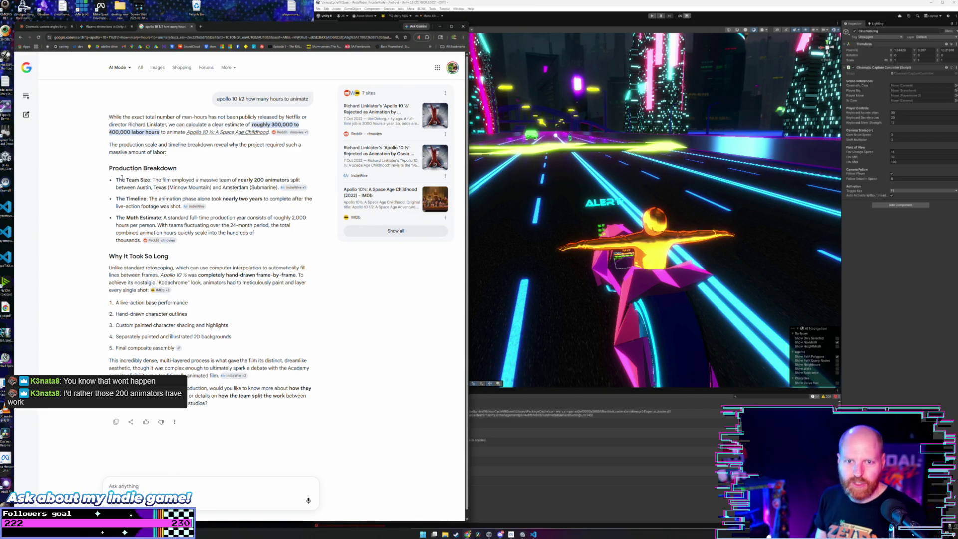
{"action": "left_click_drag", "start_coordinate": [116, 179], "coordinate": [303, 184]}
{"action": "left_click", "coordinate": [276, 178]}
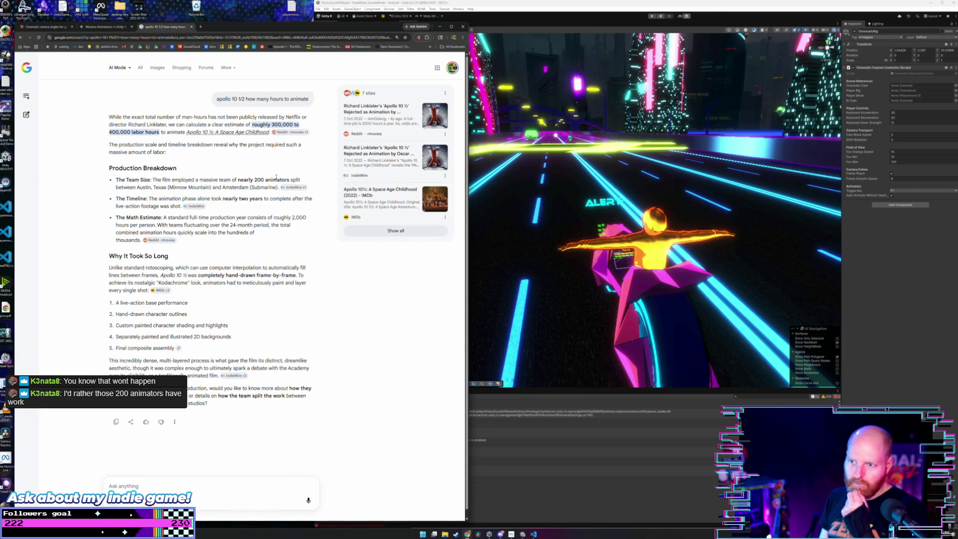
{"action": "left_click", "coordinate": [191, 27]}
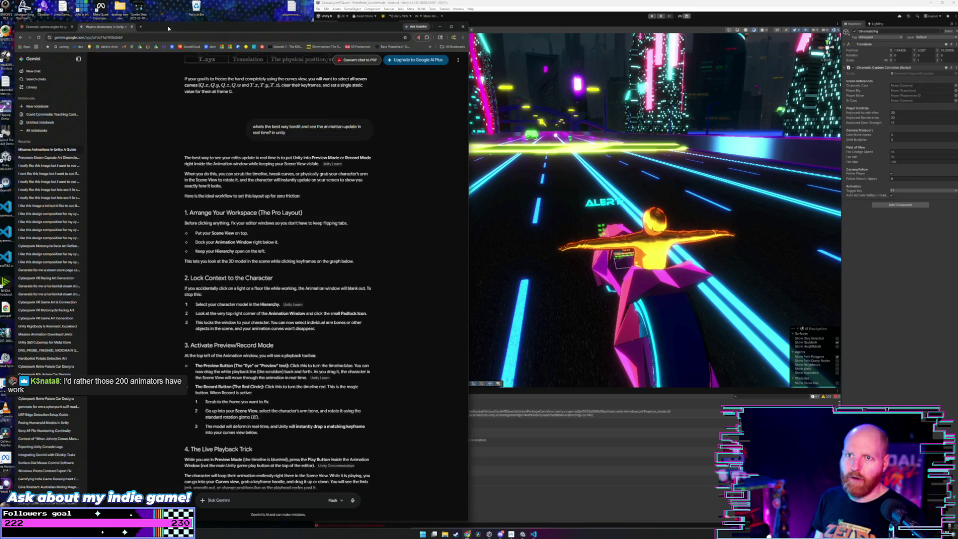
Switch to the Claude 'Cinematic camera angles' chat, then reopen the closed Apollo 10 1/2 search tab.
{"action": "left_click", "coordinate": [48, 27]}
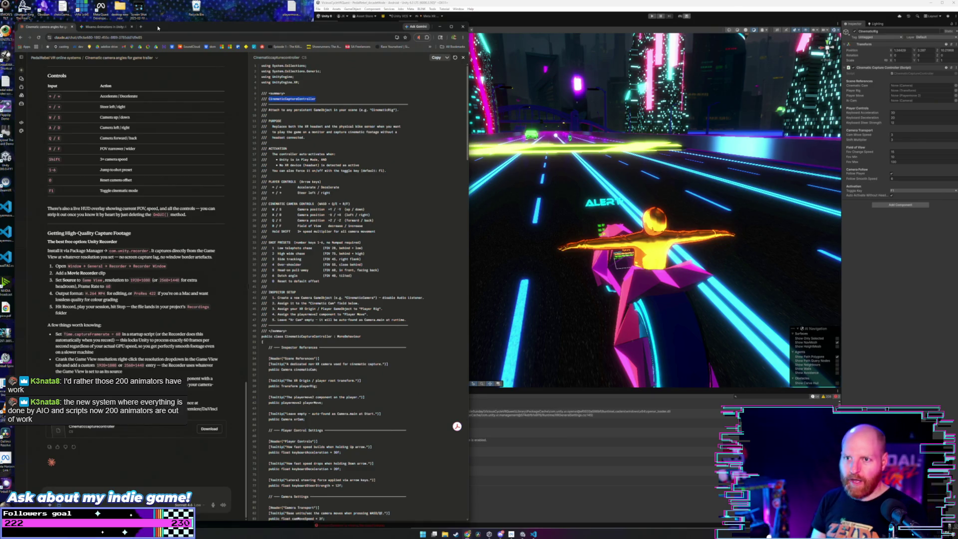
{"action": "right_click", "coordinate": [158, 26]}
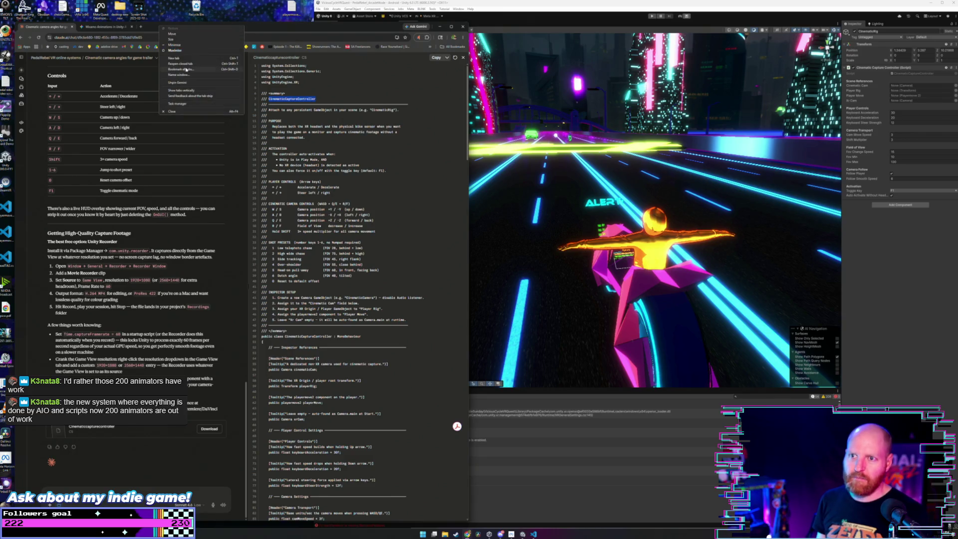
{"action": "left_click", "coordinate": [179, 64]}
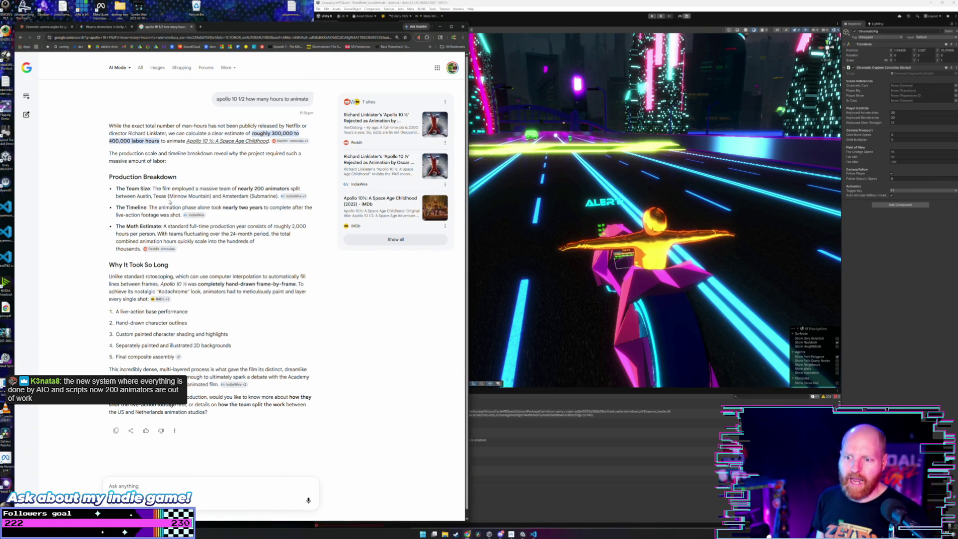
{"action": "scroll", "coordinate": [145, 258], "scroll_direction": "down", "scroll_amount": 1}
{"action": "mouse_move", "coordinate": [129, 269]}
{"action": "left_mouse_down"}
{"action": "mouse_move", "coordinate": [233, 270]}
{"action": "mouse_move", "coordinate": [314, 284]}
{"action": "left_mouse_up"}
{"action": "left_click", "coordinate": [315, 283]}
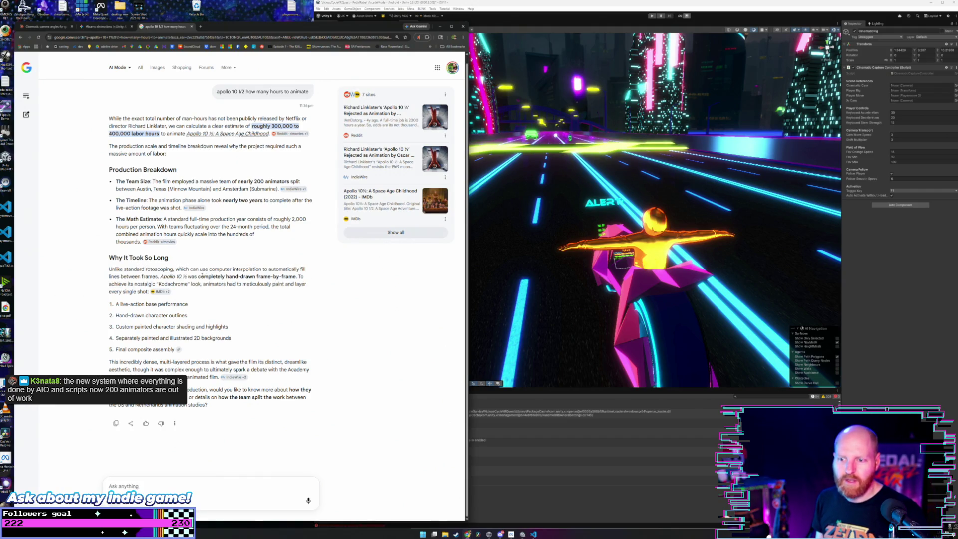
{"action": "left_click_drag", "start_coordinate": [200, 276], "coordinate": [243, 277]}
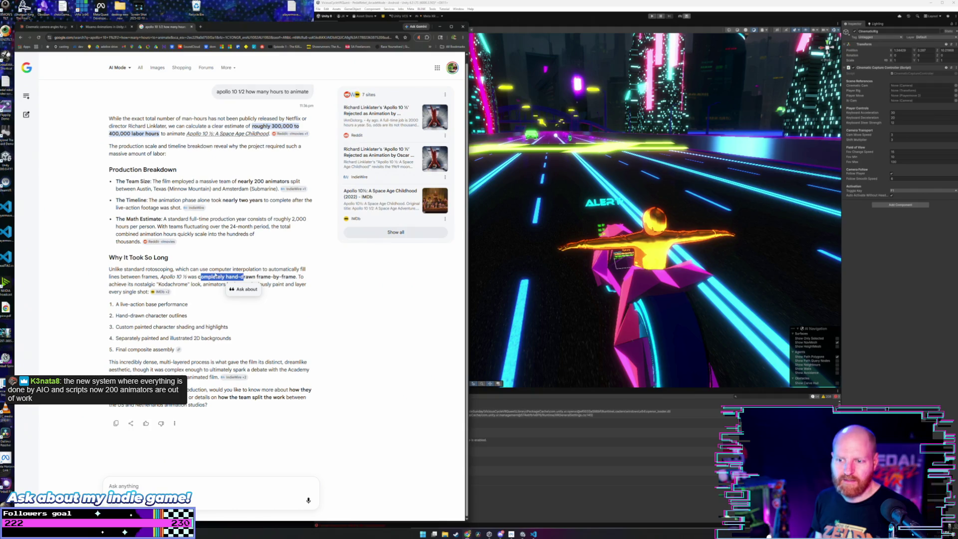
{"action": "left_click", "coordinate": [215, 276]}
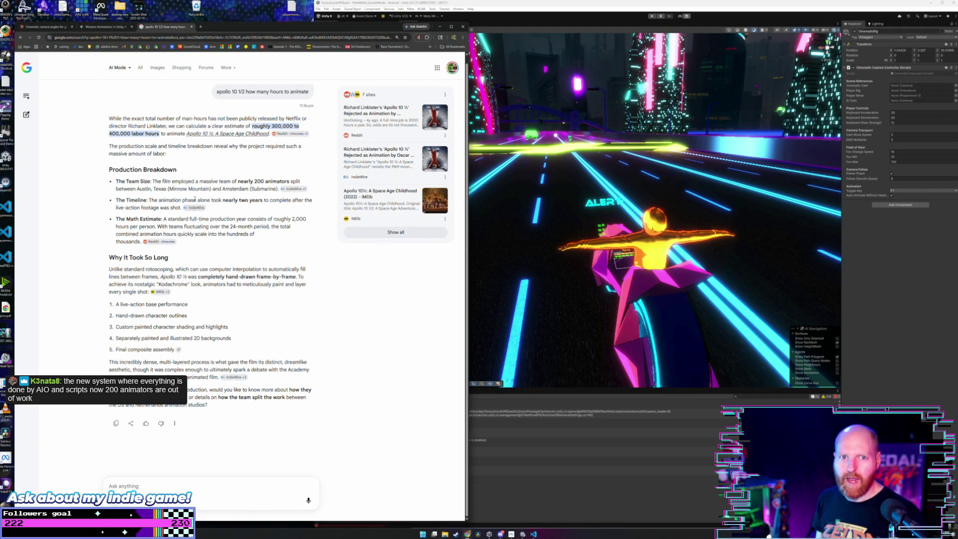
{"action": "left_click", "coordinate": [44, 27]}
{"action": "left_click", "coordinate": [163, 28]}
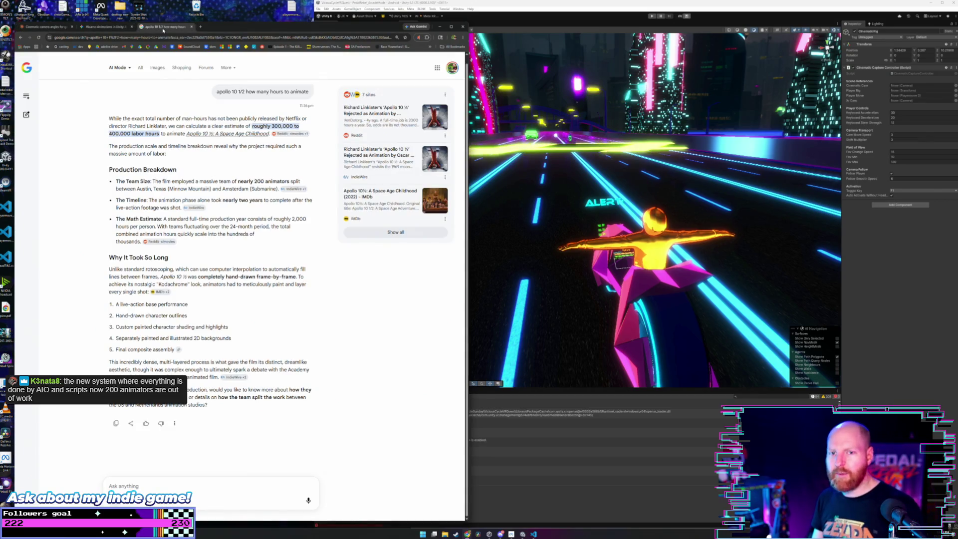
{"action": "key", "text": "ctrl+shift+Tab"}
{"action": "key", "text": "ctrl+shift+Tab"}
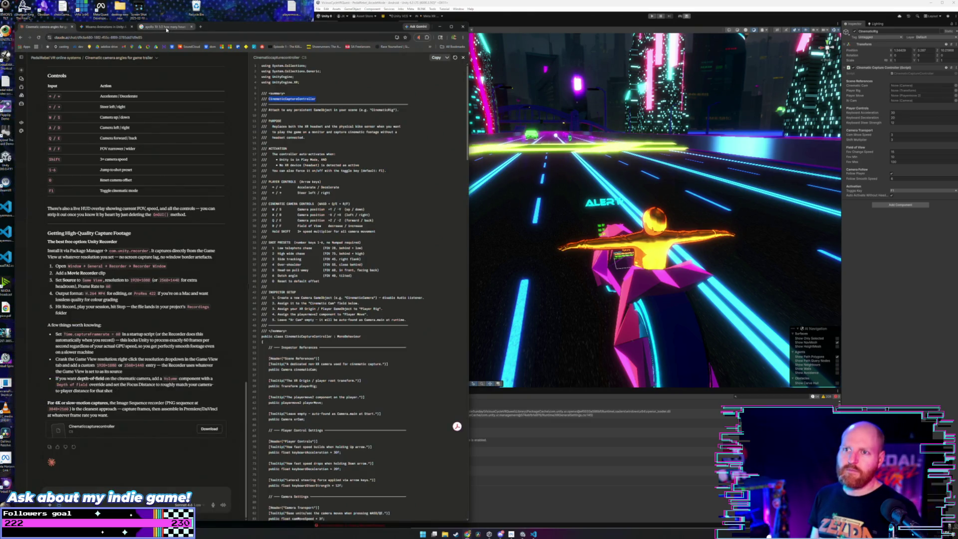
{"action": "left_click", "coordinate": [163, 27]}
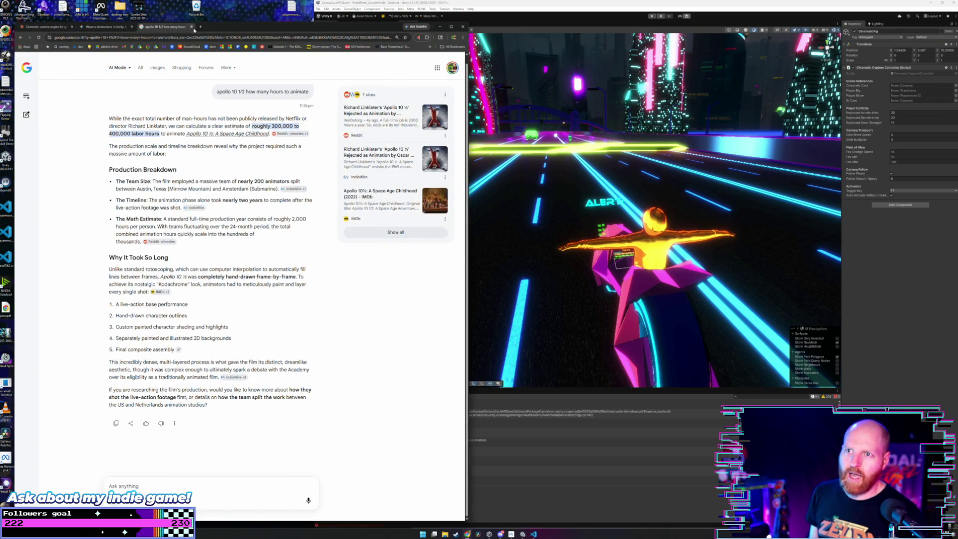
{"action": "left_click", "coordinate": [200, 27]}
{"action": "type", "text": "zoids"}
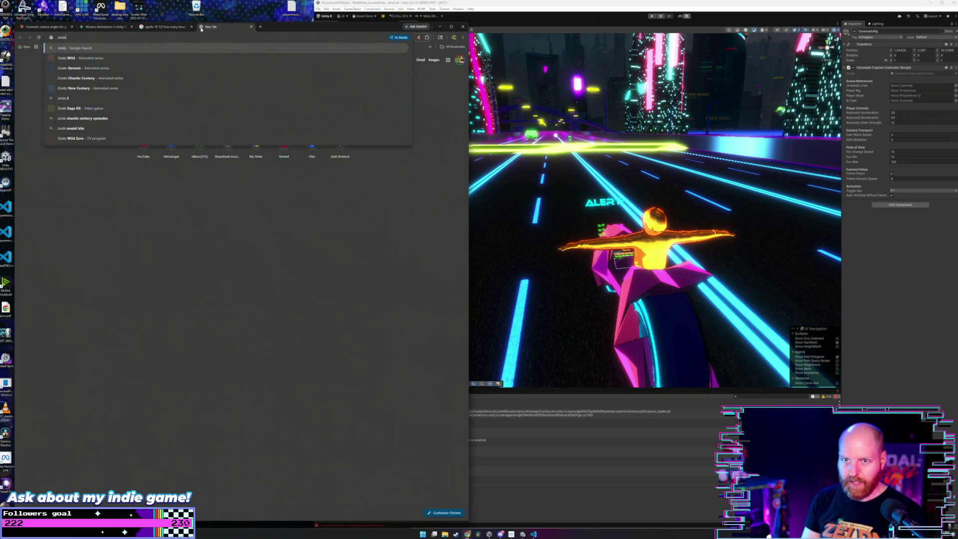
{"action": "key", "text": "Return"}
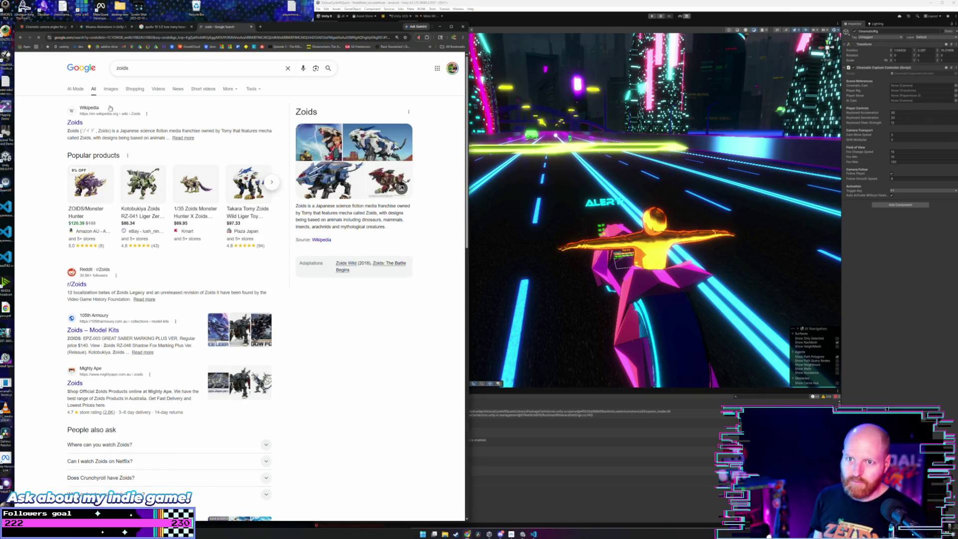
{"action": "left_click", "coordinate": [111, 91]}
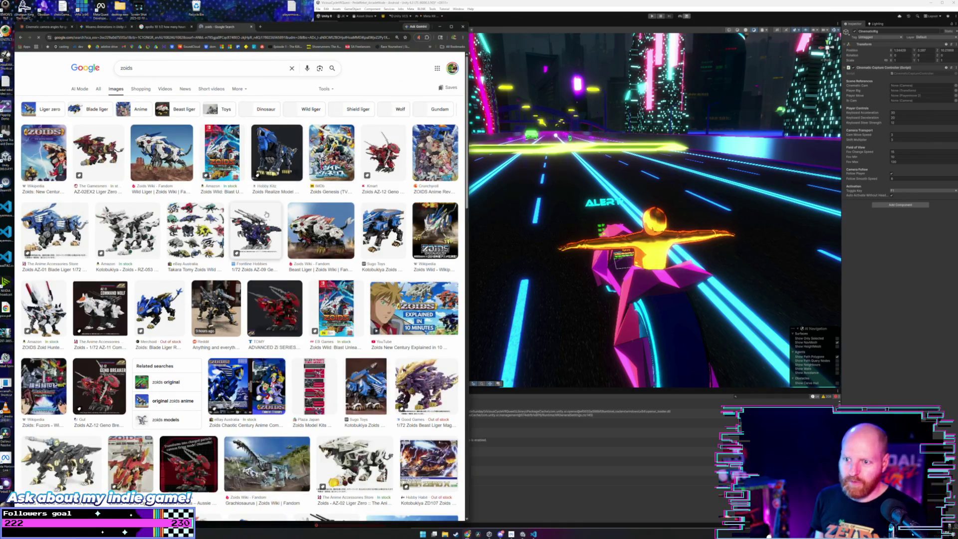
{"action": "scroll", "coordinate": [298, 187], "scroll_direction": "down", "scroll_amount": 3}
{"action": "scroll", "coordinate": [298, 188], "scroll_direction": "down", "scroll_amount": 2}
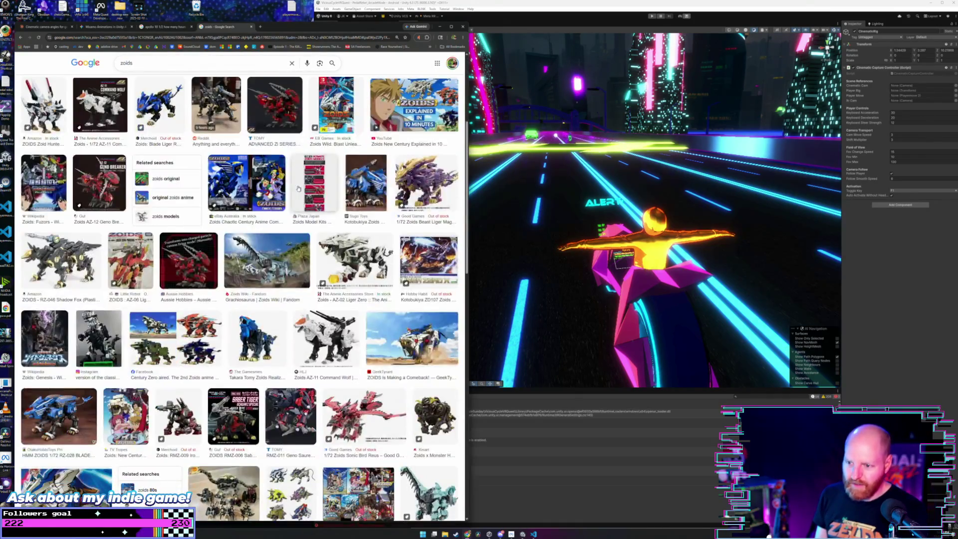
{"action": "scroll", "coordinate": [405, 186], "scroll_direction": "down", "scroll_amount": 2}
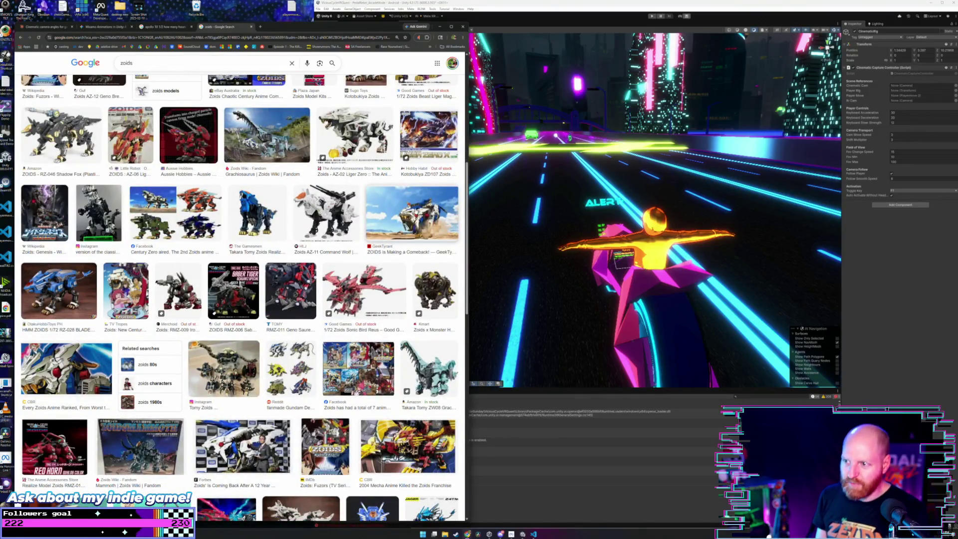
{"action": "left_click", "coordinate": [420, 212]}
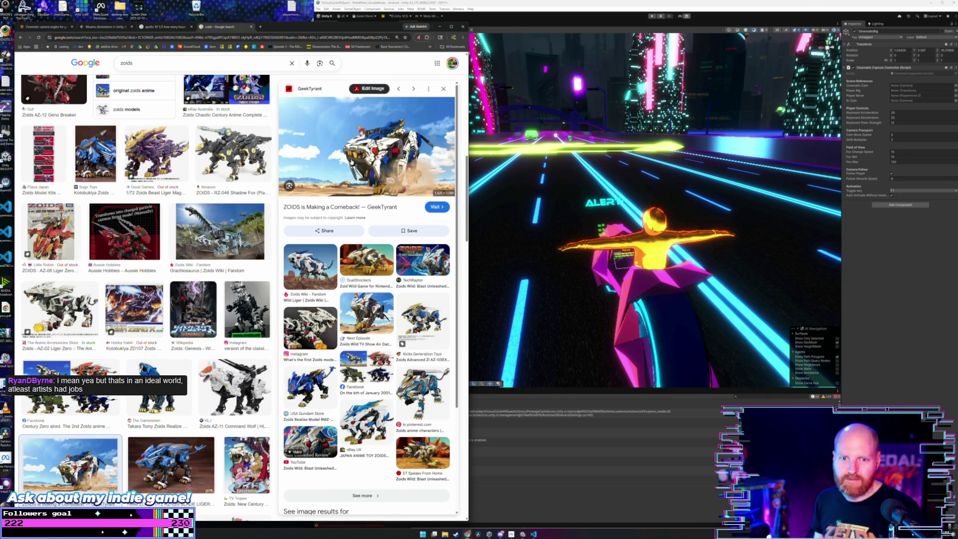
{"action": "left_click", "coordinate": [251, 27]}
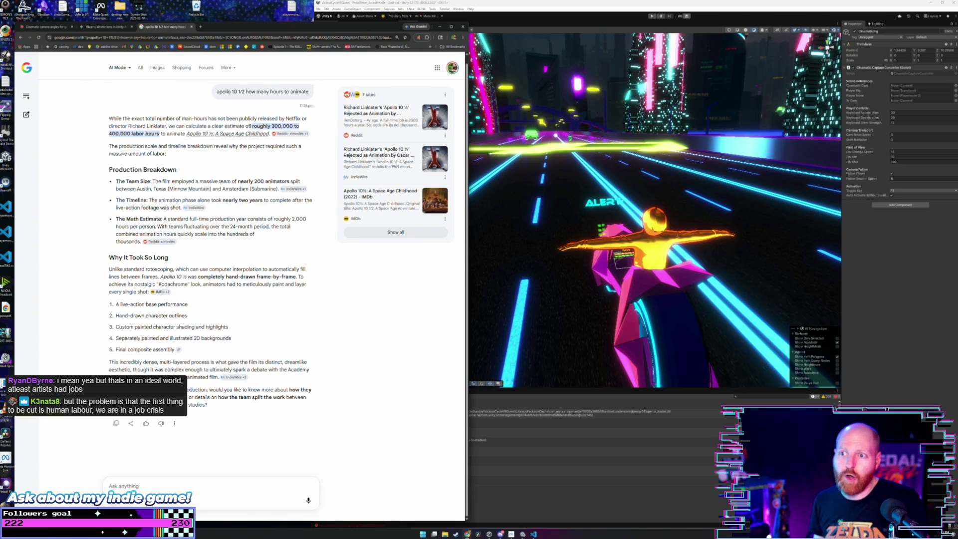
Highlight the 300,000 to 400,000 labor-hours estimate, then close the 'apollo 10 1/2' tab.
{"action": "left_click_drag", "start_coordinate": [300, 125], "coordinate": [251, 127]}
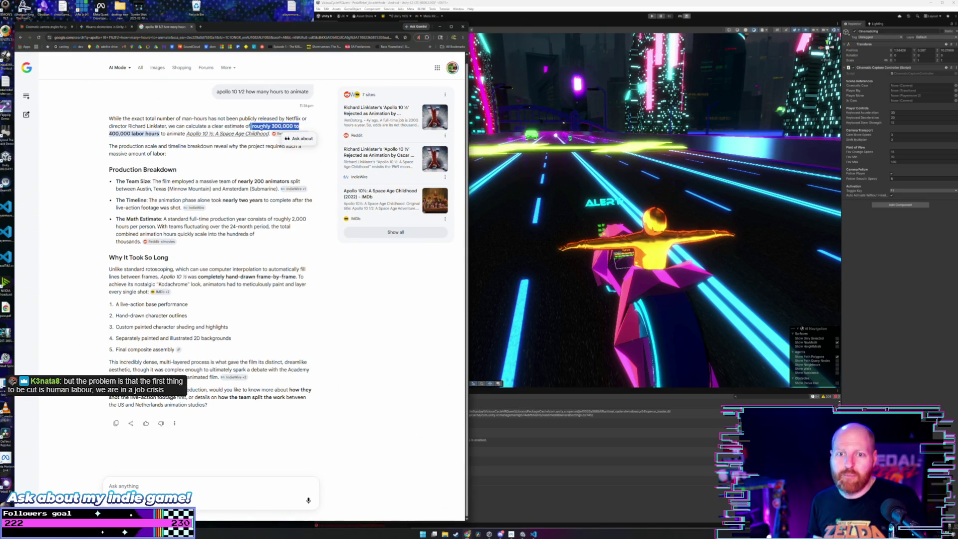
{"action": "left_click", "coordinate": [246, 122]}
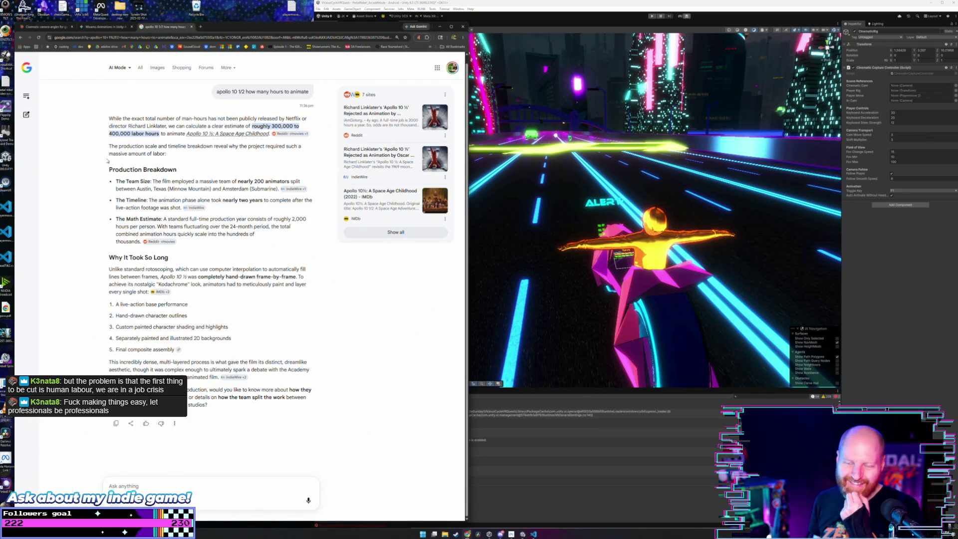
{"action": "mouse_move", "coordinate": [215, 91]}
{"action": "left_mouse_down"}
{"action": "mouse_move", "coordinate": [143, 140]}
{"action": "mouse_move", "coordinate": [186, 156]}
{"action": "left_mouse_up"}
{"action": "left_click", "coordinate": [180, 160]}
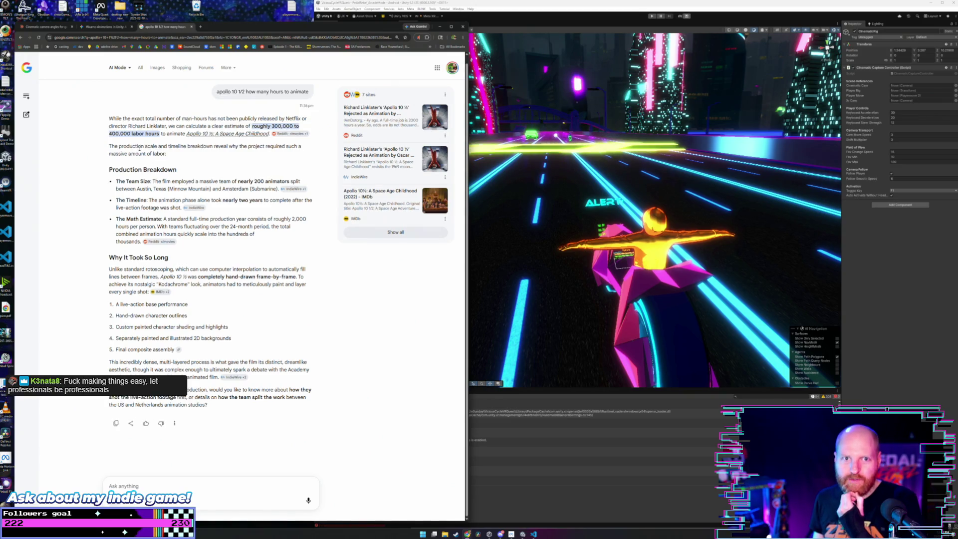
{"action": "left_click", "coordinate": [192, 27]}
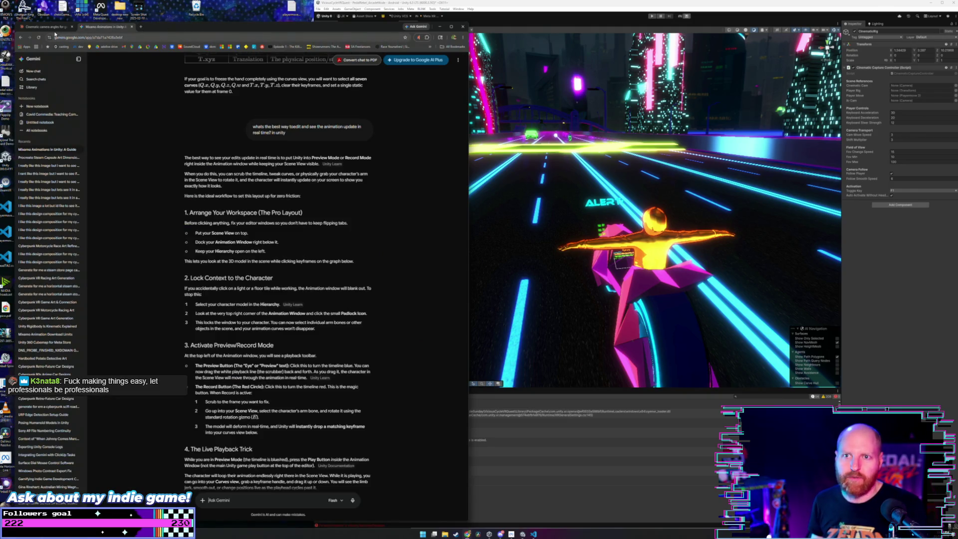
Settle on the Claude 'Cinematic camera angles' chat showing the CinematicCaptureController script.
{"action": "key", "text": "ctrl+shift+Tab"}
{"action": "left_click", "coordinate": [104, 28]}
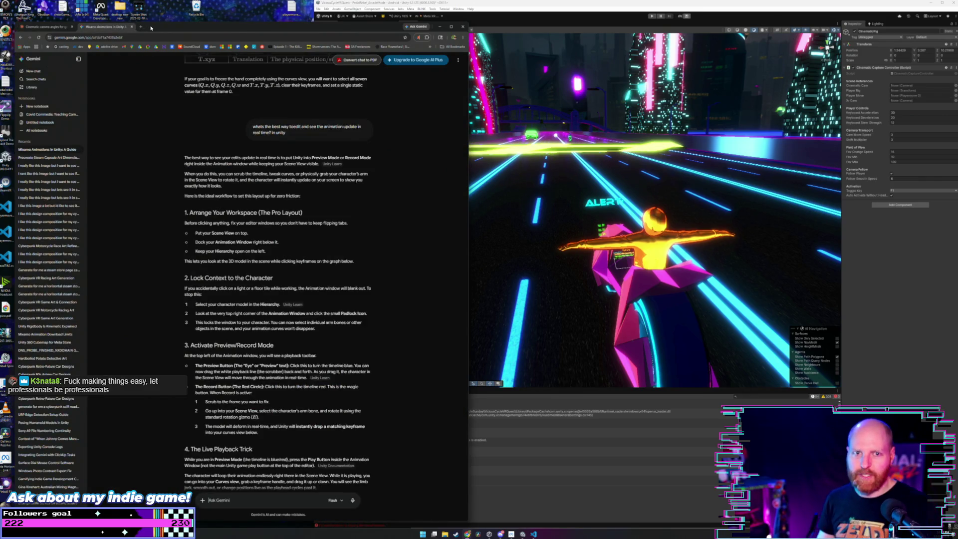
{"action": "left_click", "coordinate": [59, 28]}
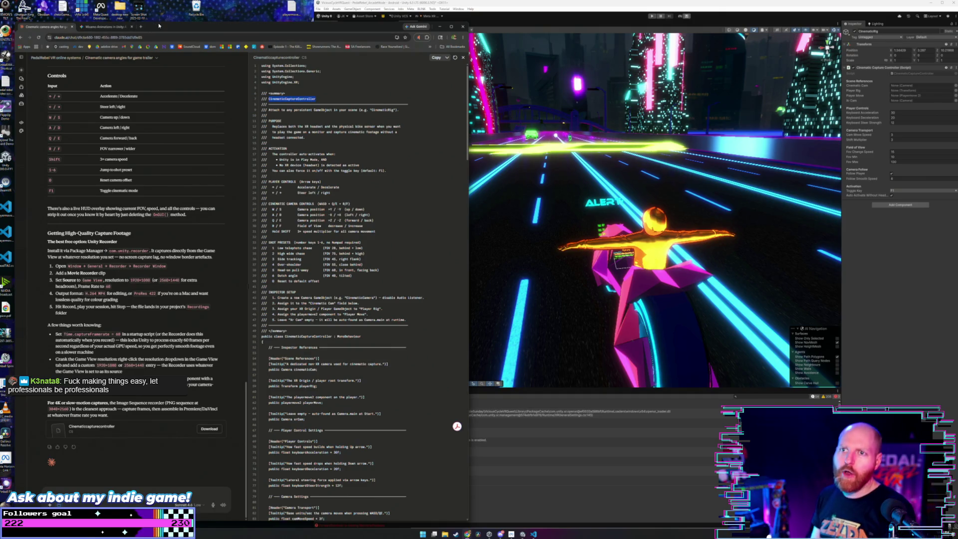
In Unity, save the current scene and then the whole project from the File menu.
{"action": "left_click", "coordinate": [464, 8]}
{"action": "left_click", "coordinate": [318, 9]}
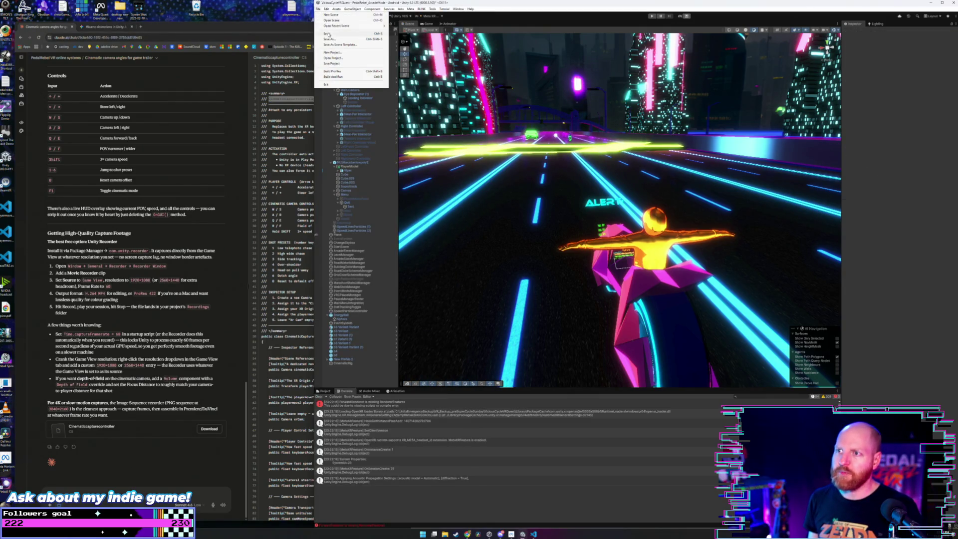
{"action": "left_click", "coordinate": [329, 34]}
{"action": "left_click", "coordinate": [318, 8]}
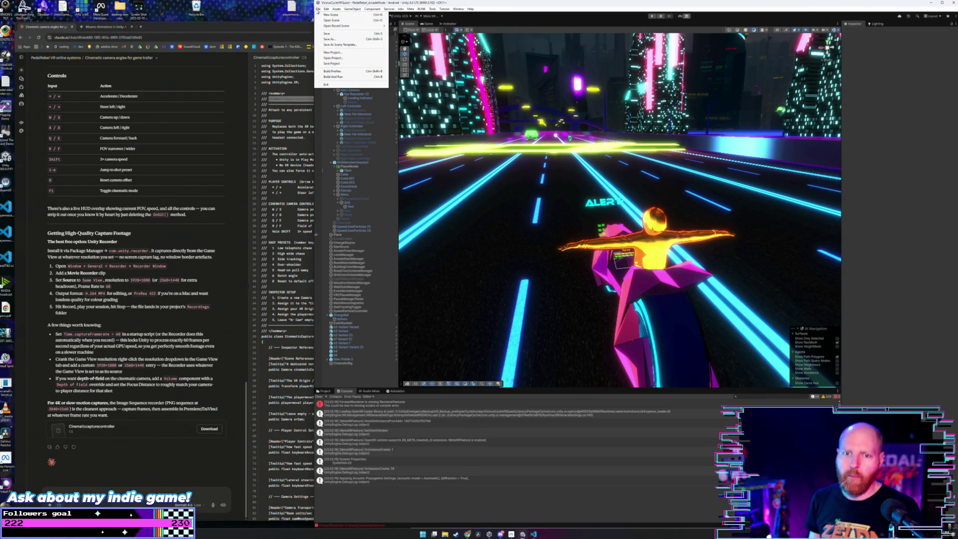
{"action": "left_click", "coordinate": [345, 63]}
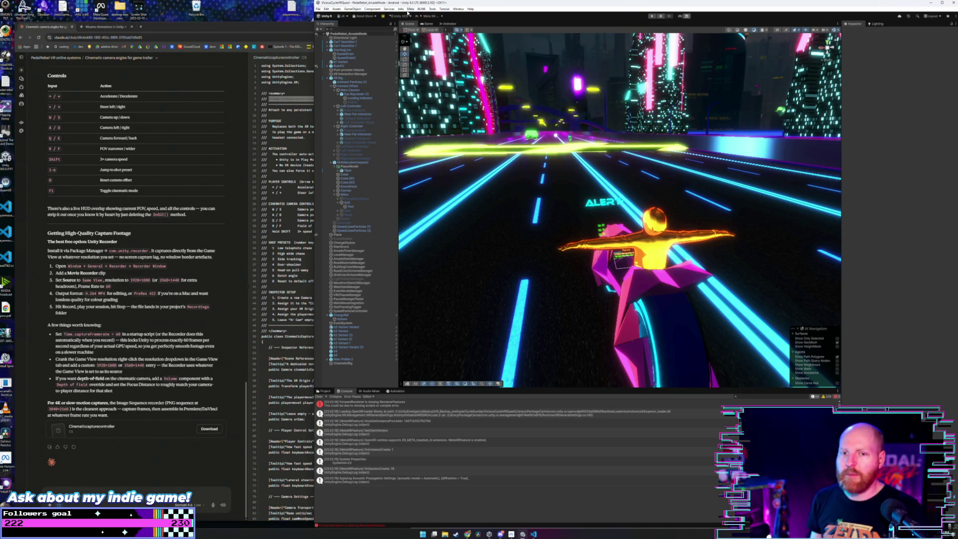
Resize the Chrome window so the Claude chat sits beside the Unity editor.
{"action": "left_click", "coordinate": [238, 26]}
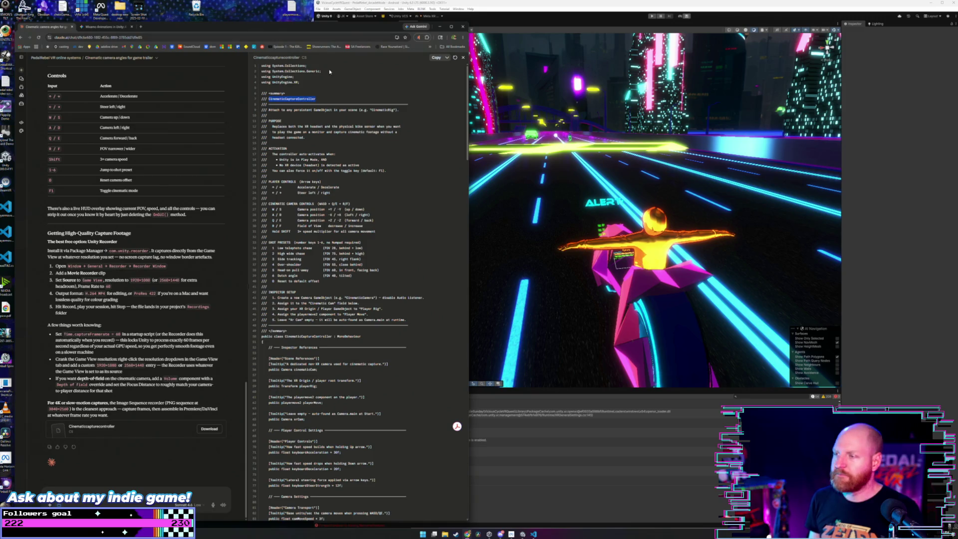
{"action": "left_click_drag", "start_coordinate": [469, 95], "coordinate": [435, 95]}
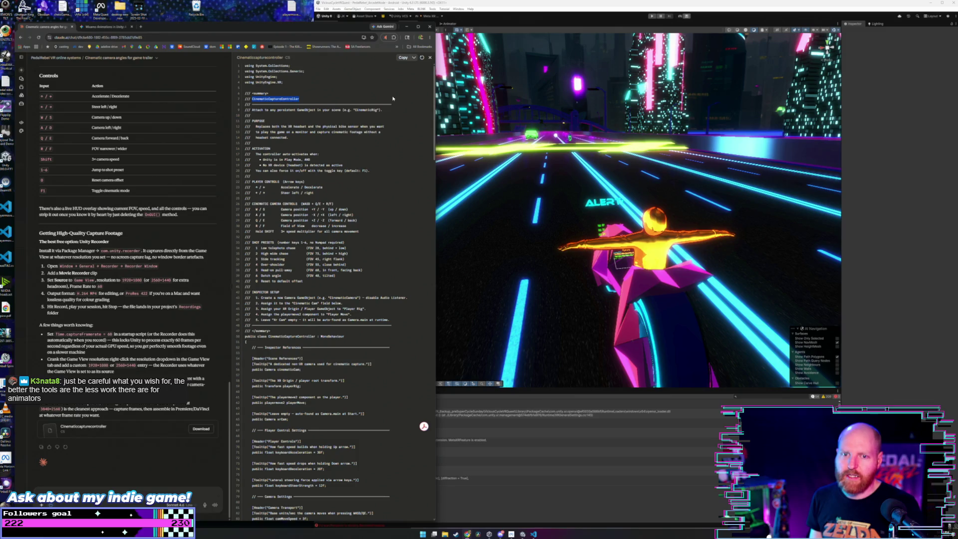
{"action": "left_click_drag", "start_coordinate": [300, 22], "coordinate": [300, 21]}
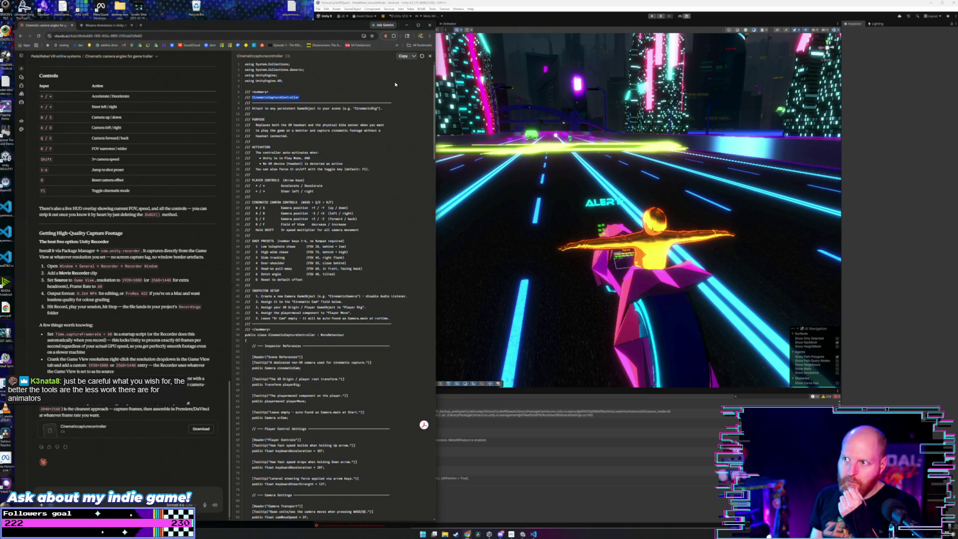
{"action": "left_click_drag", "start_coordinate": [432, 99], "coordinate": [437, 95]}
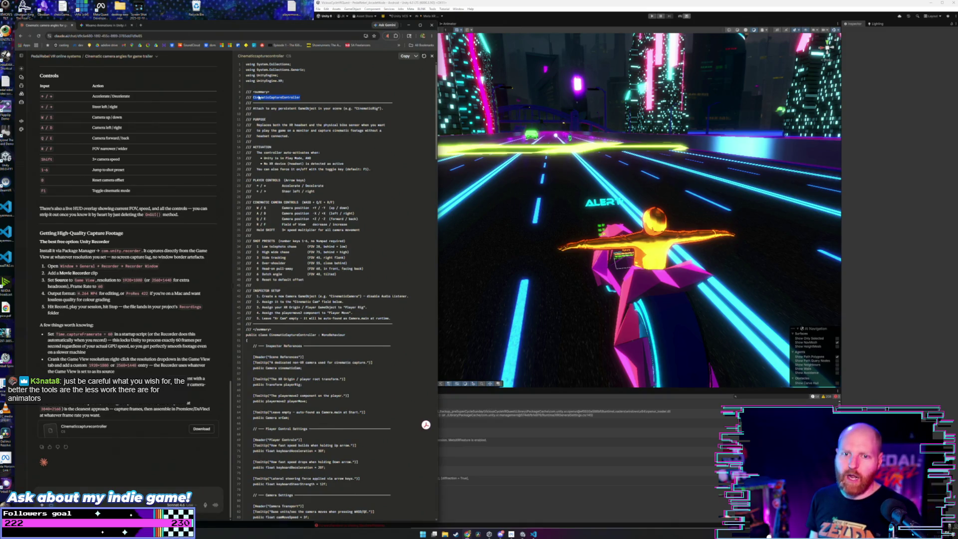
Select the summary lines naming CinematicCaptureController and glance at the Mixamo Animations tab.
{"action": "left_click", "coordinate": [338, 97]}
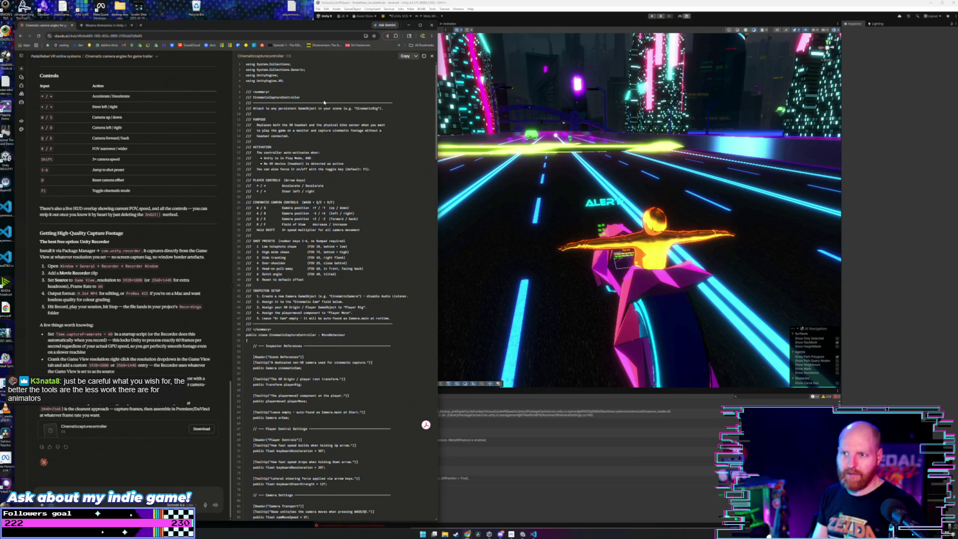
{"action": "left_click_drag", "start_coordinate": [306, 99], "coordinate": [248, 92]}
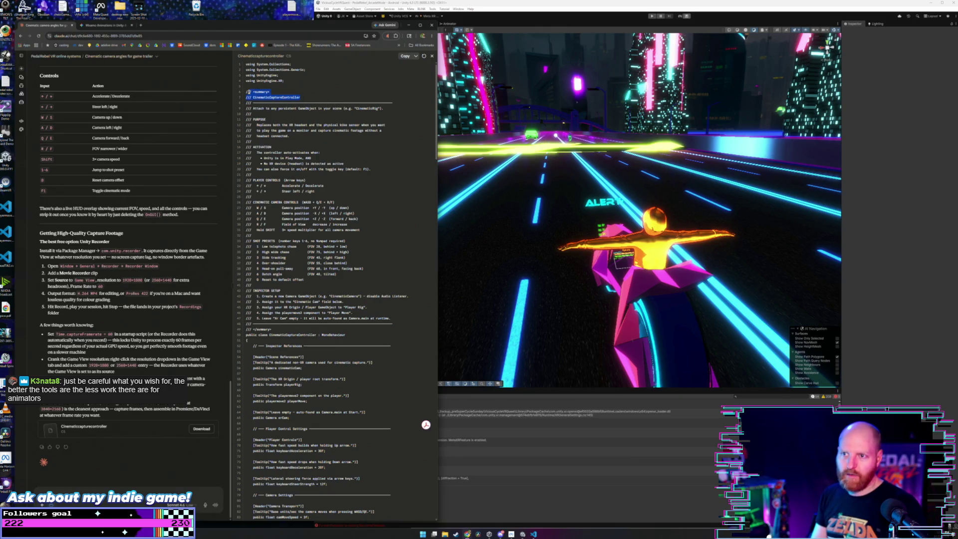
{"action": "left_click", "coordinate": [301, 99]}
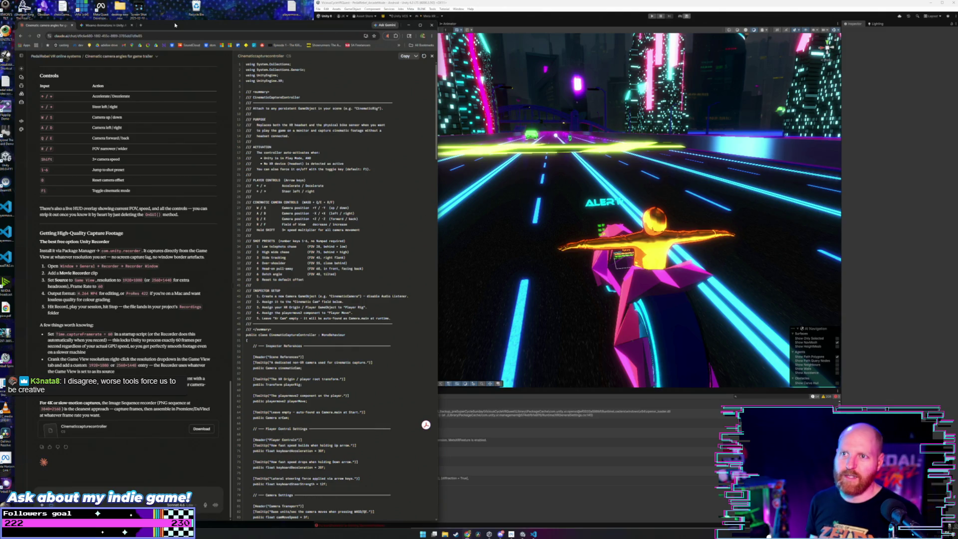
{"action": "left_click", "coordinate": [105, 25]}
{"action": "left_click", "coordinate": [55, 26]}
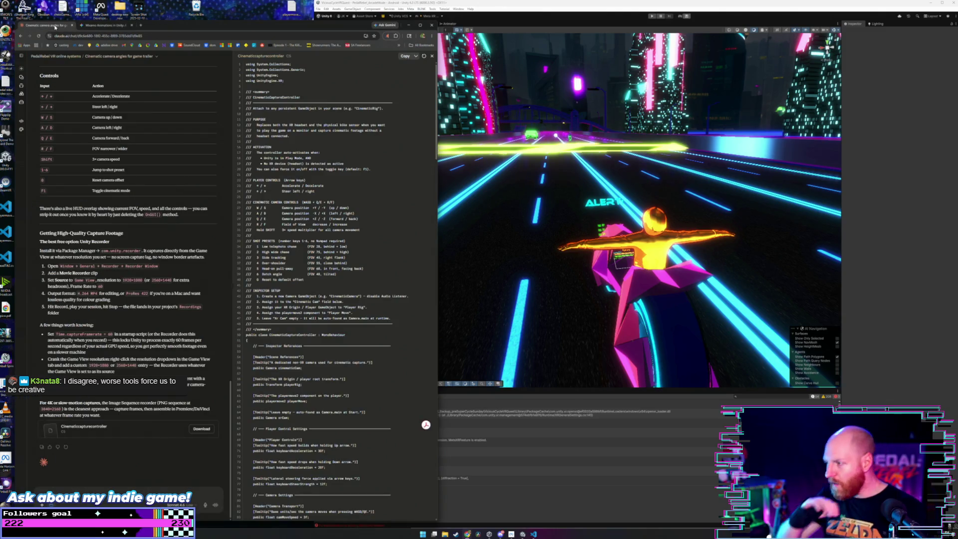
{"action": "left_click", "coordinate": [95, 25]}
{"action": "left_click", "coordinate": [74, 26]}
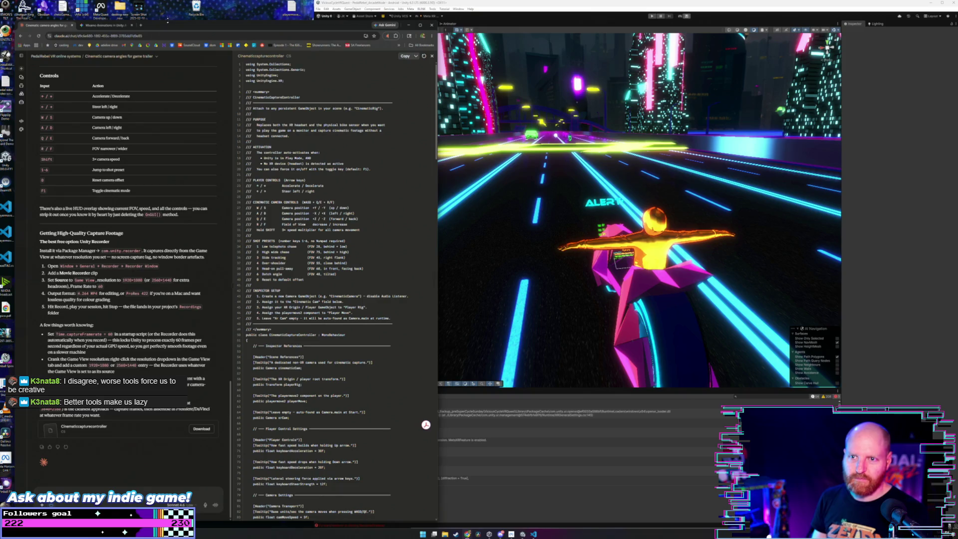
Scroll through the Claude script response, then bring the Unity editor back in front.
{"action": "scroll", "coordinate": [210, 144], "scroll_direction": "up", "scroll_amount": 3}
{"action": "scroll", "coordinate": [219, 132], "scroll_direction": "down", "scroll_amount": 2}
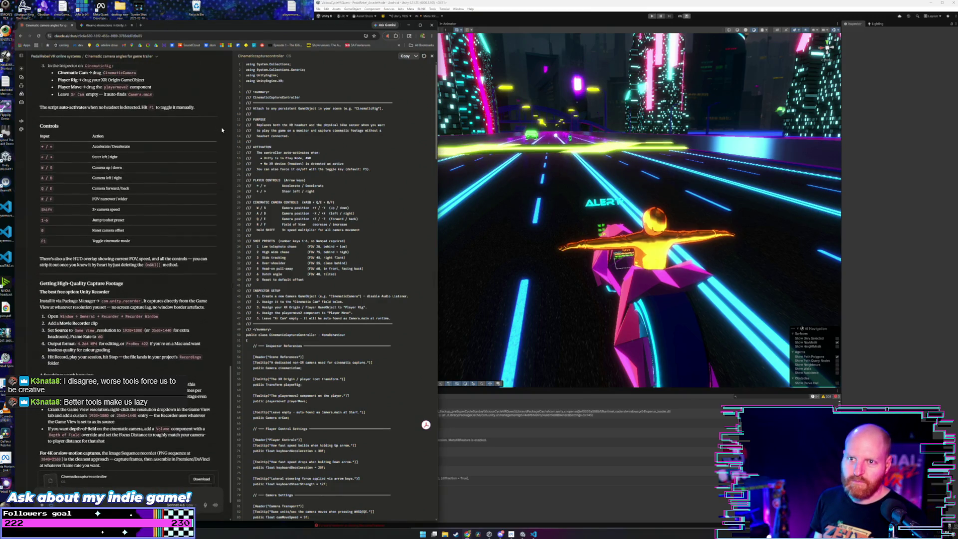
{"action": "scroll", "coordinate": [222, 131], "scroll_direction": "up", "scroll_amount": 3}
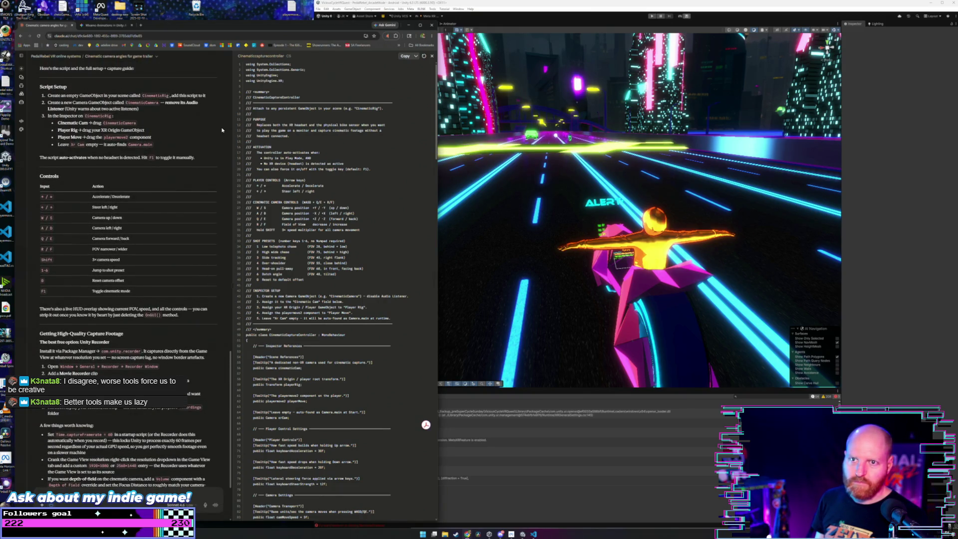
{"action": "scroll", "coordinate": [222, 131], "scroll_direction": "down", "scroll_amount": 1}
{"action": "scroll", "coordinate": [224, 136], "scroll_direction": "up", "scroll_amount": 1}
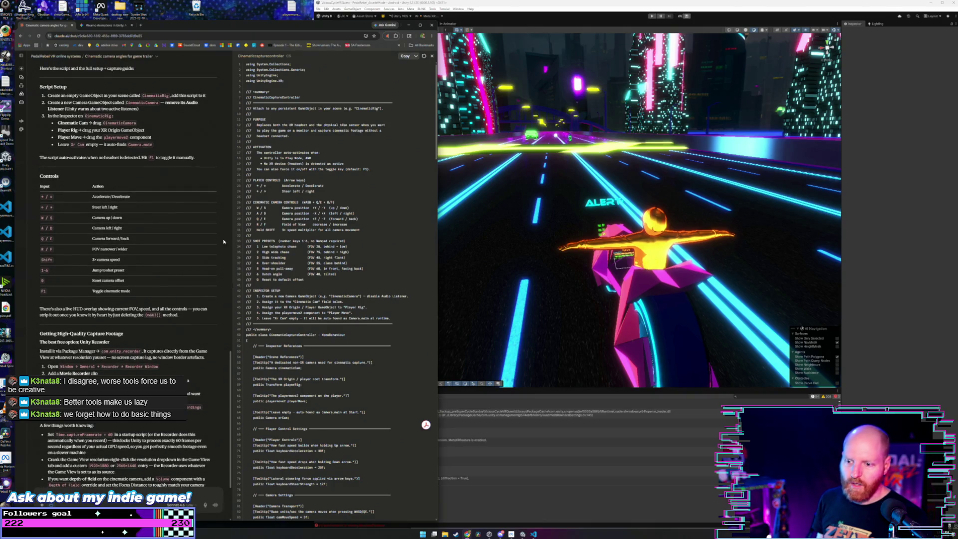
{"action": "scroll", "coordinate": [196, 230], "scroll_direction": "down", "scroll_amount": 3}
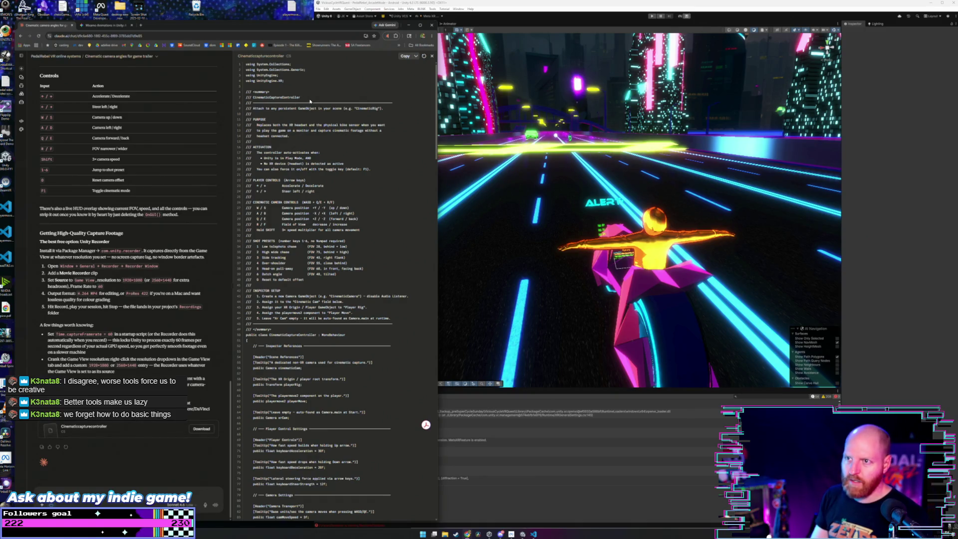
{"action": "left_click", "coordinate": [440, 299]}
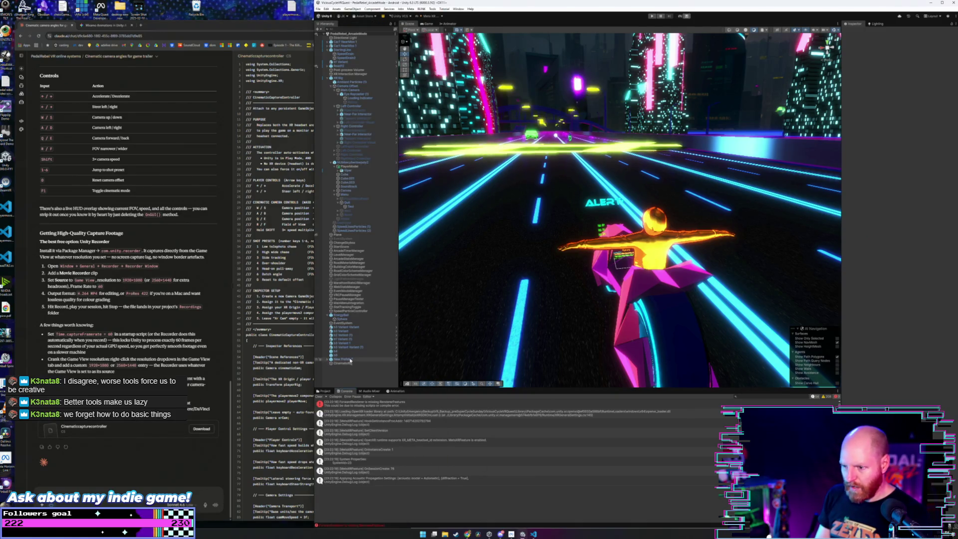
{"action": "left_click", "coordinate": [350, 364]}
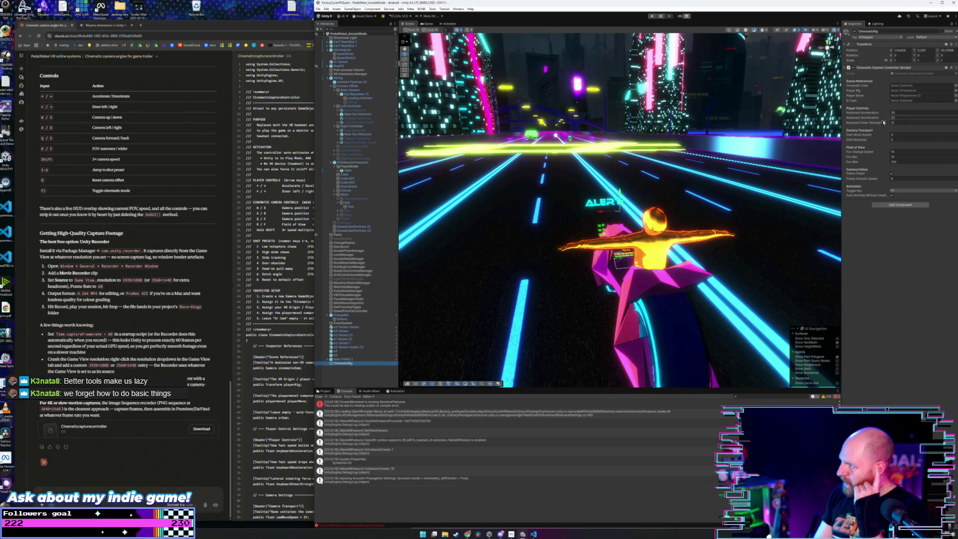
{"action": "left_click", "coordinate": [351, 369]}
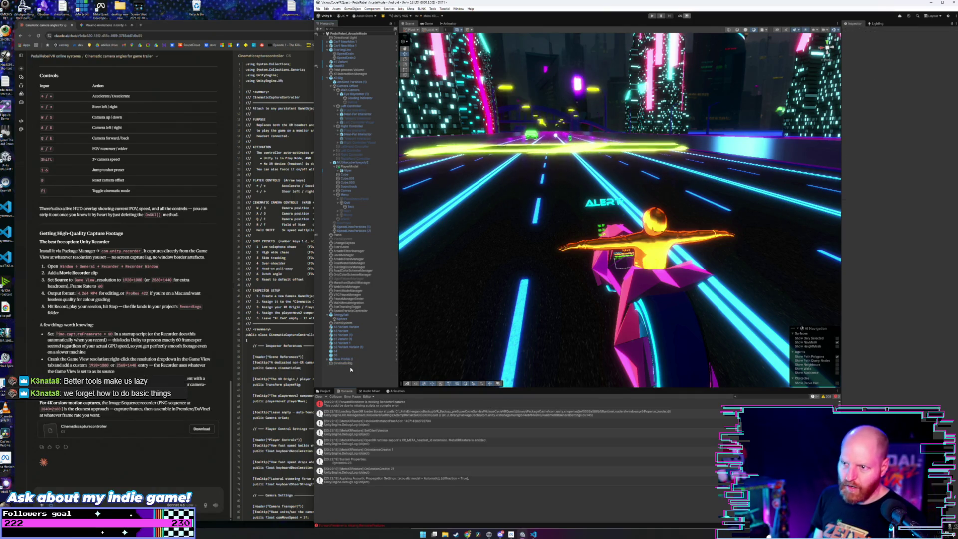
{"action": "right_click", "coordinate": [351, 369]}
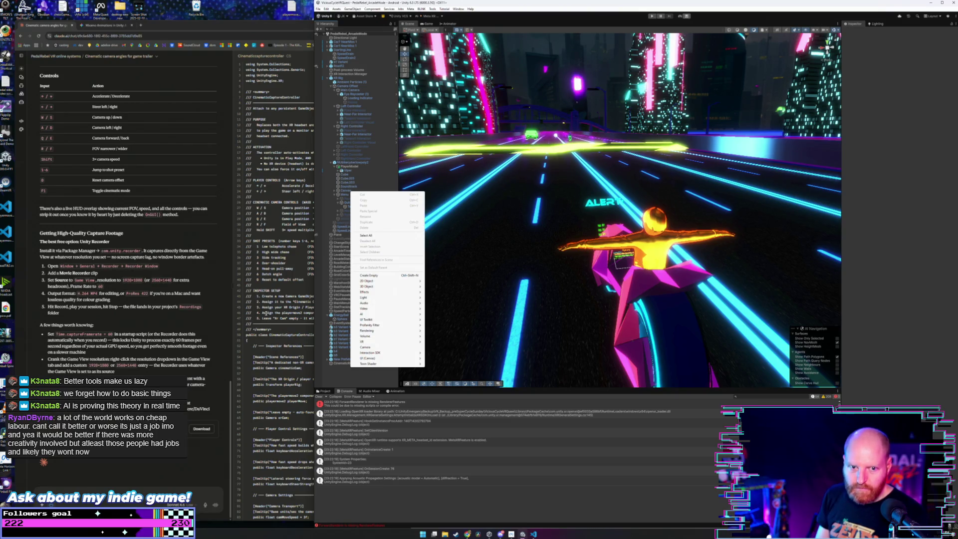
{"action": "key", "text": "Escape"}
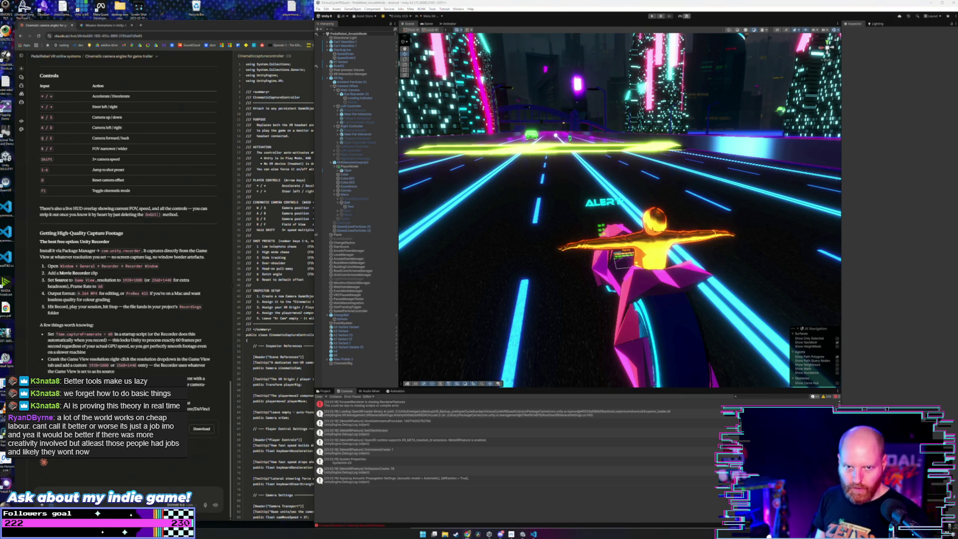
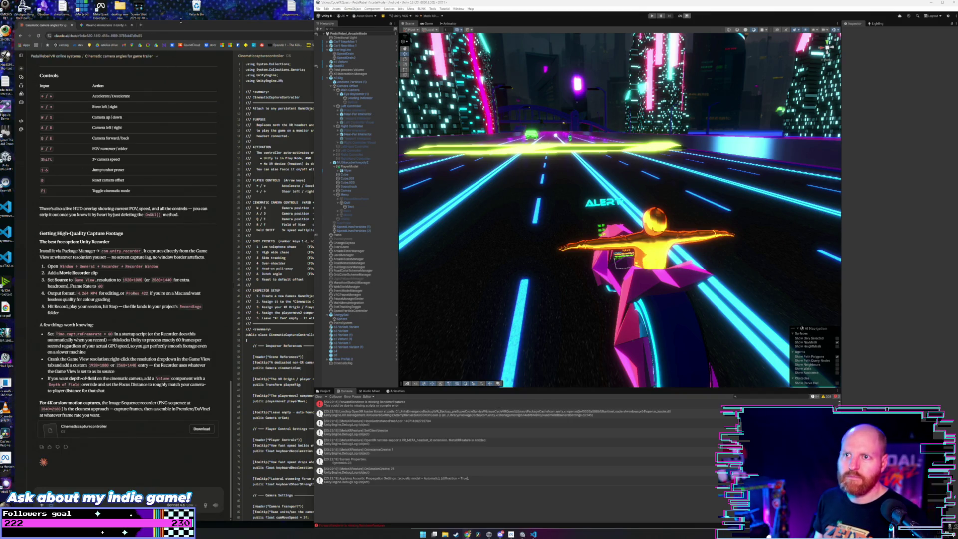
Widen the browser over Unity, glance at the second tab, then return to the Claude code chat.
{"action": "left_click_drag", "start_coordinate": [181, 22], "coordinate": [150, 22]}
{"action": "left_click", "coordinate": [105, 25]}
{"action": "left_click", "coordinate": [61, 27]}
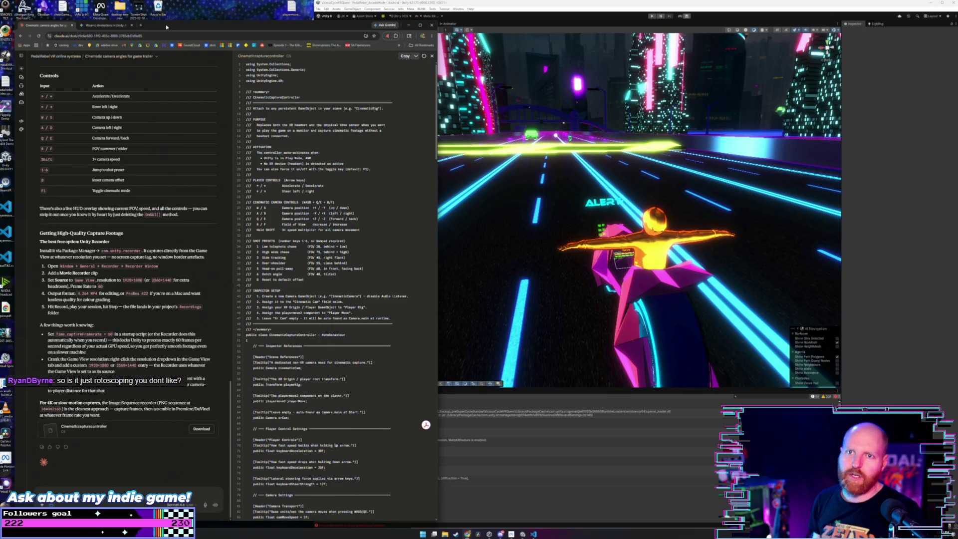
{"action": "left_click_drag", "start_coordinate": [165, 25], "coordinate": [165, 27]}
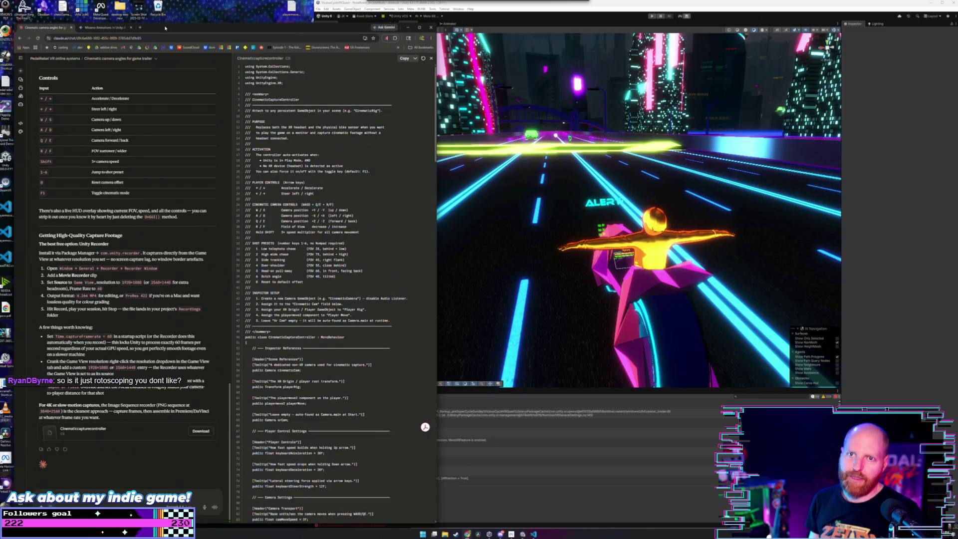
Open a new browser tab on the Google start page.
{"action": "left_click", "coordinate": [210, 9]}
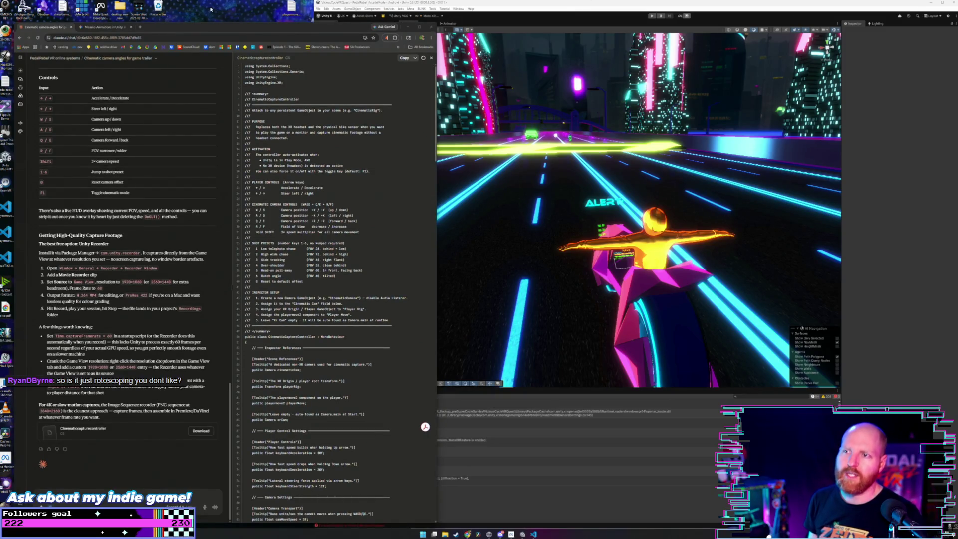
{"action": "left_click", "coordinate": [231, 26]}
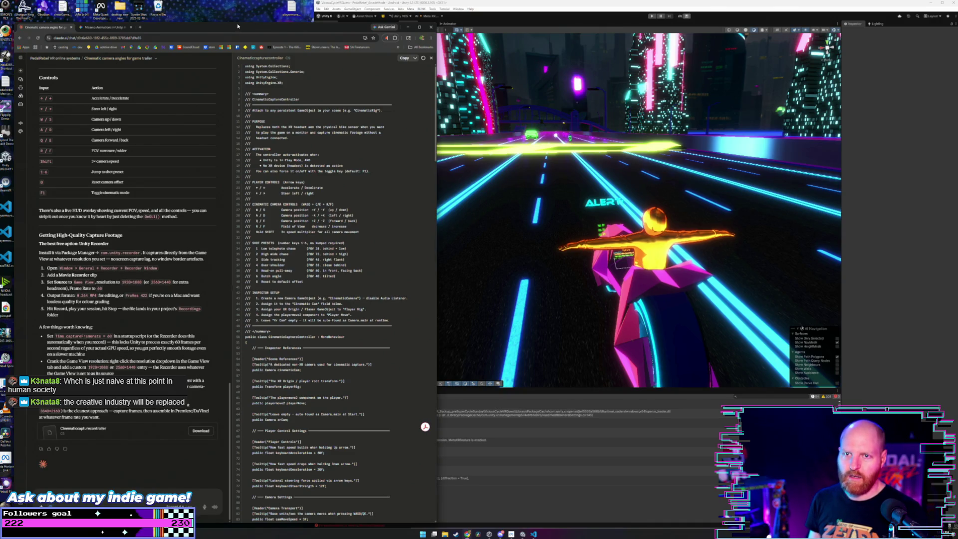
{"action": "left_click", "coordinate": [139, 27]}
{"action": "type", "text": "p"}
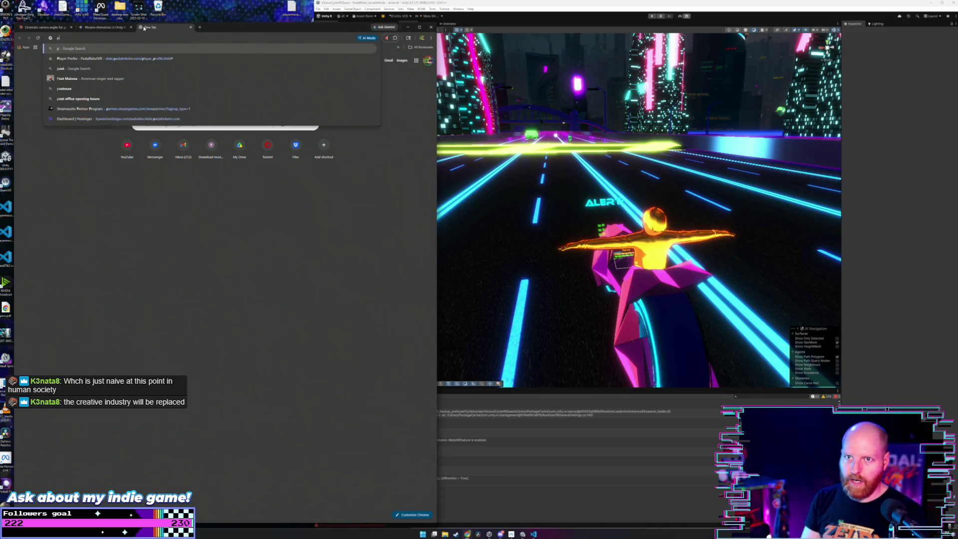
Search Google for 'green screen movie set'.
{"action": "key", "text": "Escape"}
{"action": "type", "text": "green screen "}
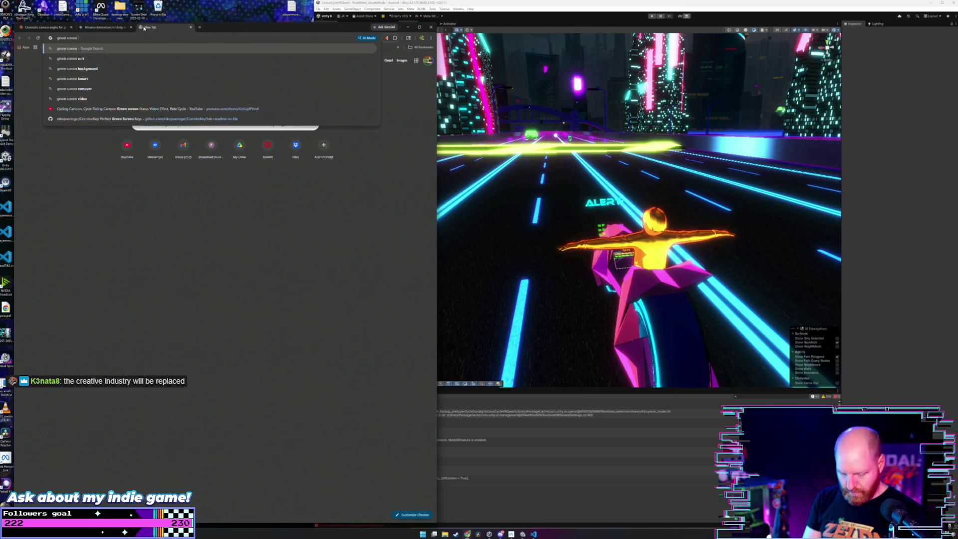
{"action": "type", "text": "movie s"}
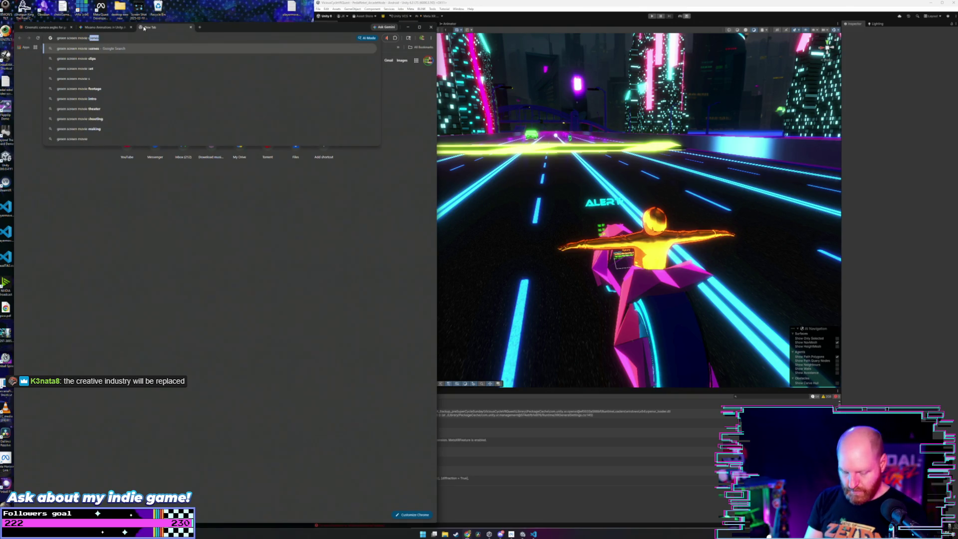
{"action": "type", "text": "et"}
{"action": "key", "text": "Return"}
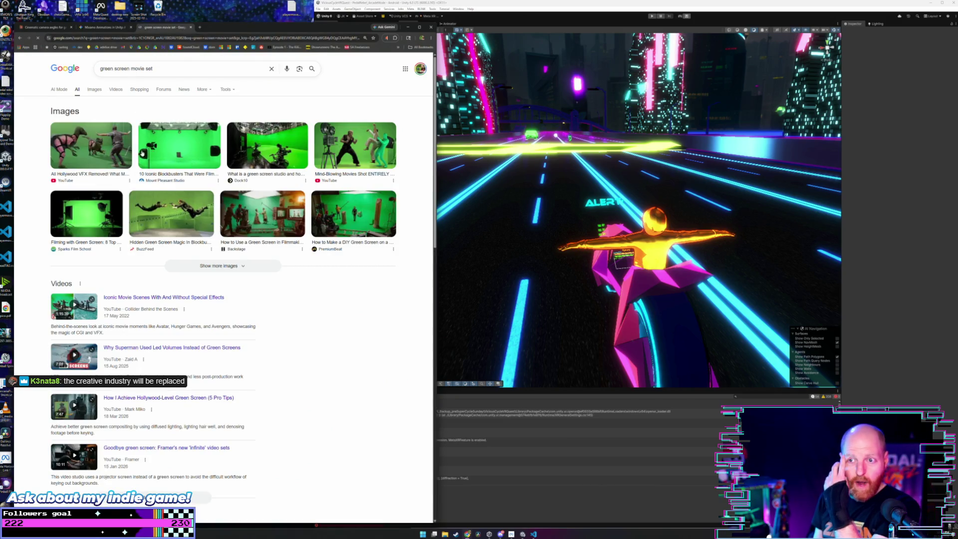
Preview the first green-screen image result with a wider window, then close the preview.
{"action": "left_click", "coordinate": [120, 149]}
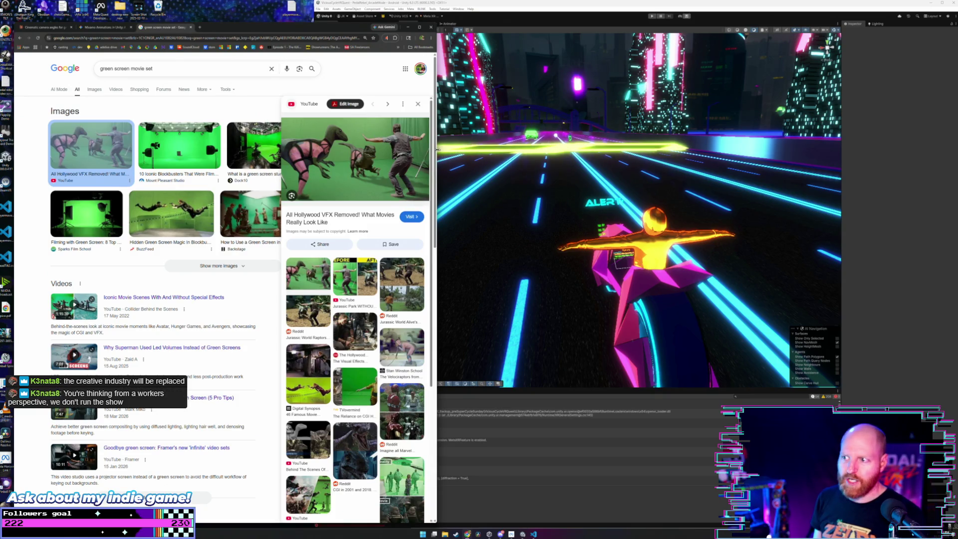
{"action": "left_click_drag", "start_coordinate": [437, 149], "coordinate": [482, 149]}
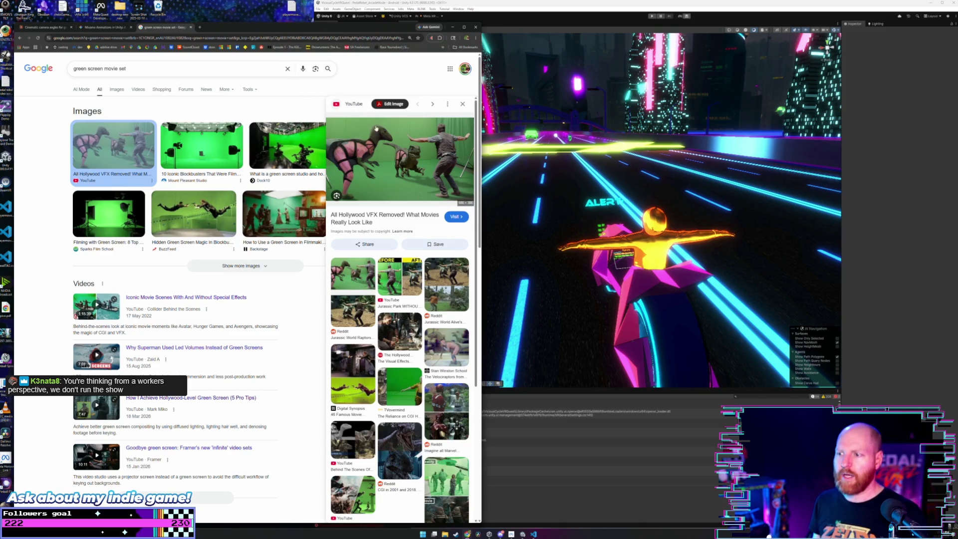
{"action": "scroll", "coordinate": [438, 203], "scroll_direction": "down", "scroll_amount": 3}
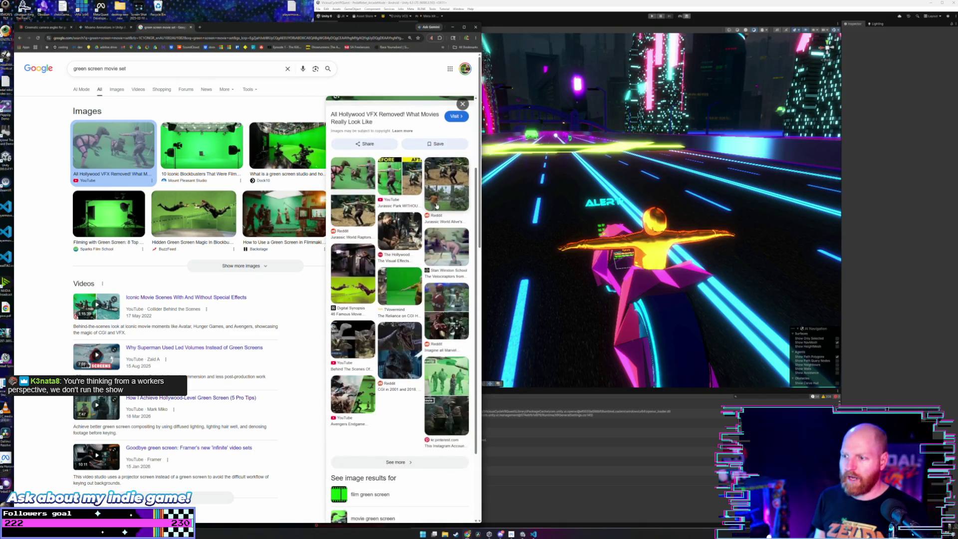
{"action": "scroll", "coordinate": [436, 205], "scroll_direction": "up", "scroll_amount": 3}
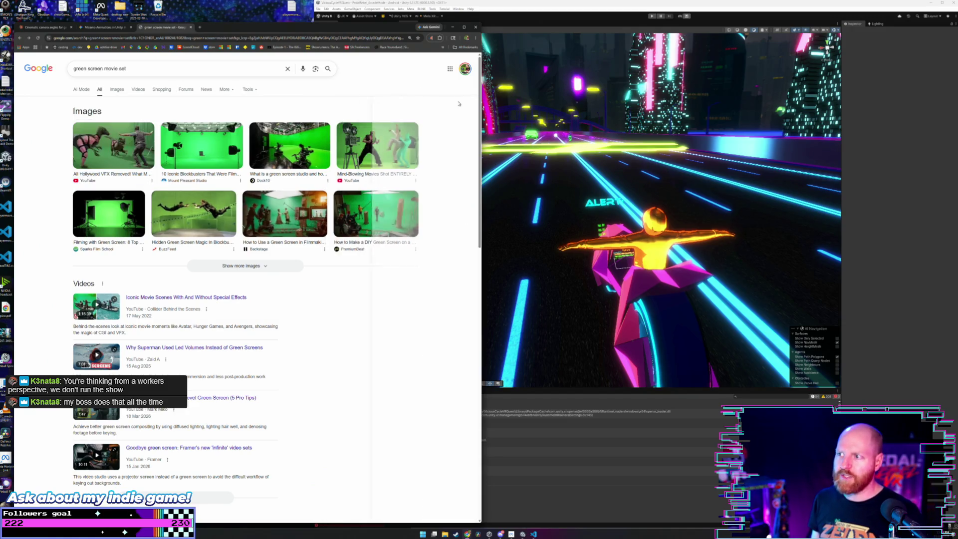
{"action": "left_click", "coordinate": [461, 104]}
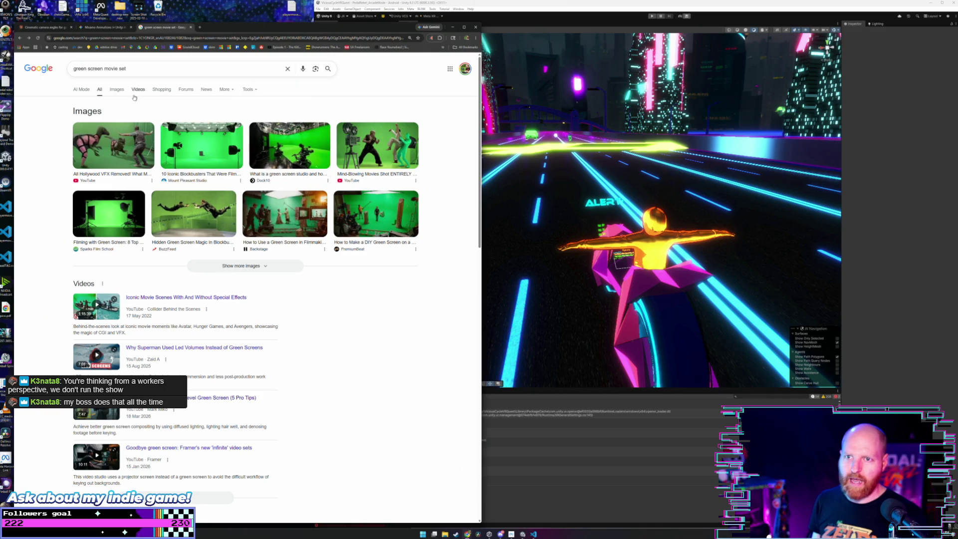
Switch to image-only results for green screen movie set and scroll through the grid.
{"action": "left_click", "coordinate": [116, 89]}
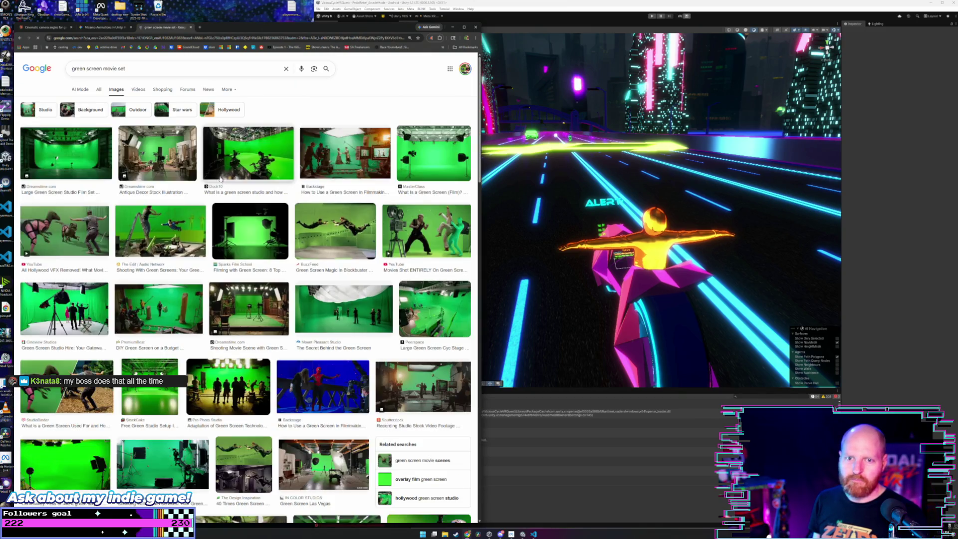
{"action": "scroll", "coordinate": [269, 188], "scroll_direction": "down", "scroll_amount": 2}
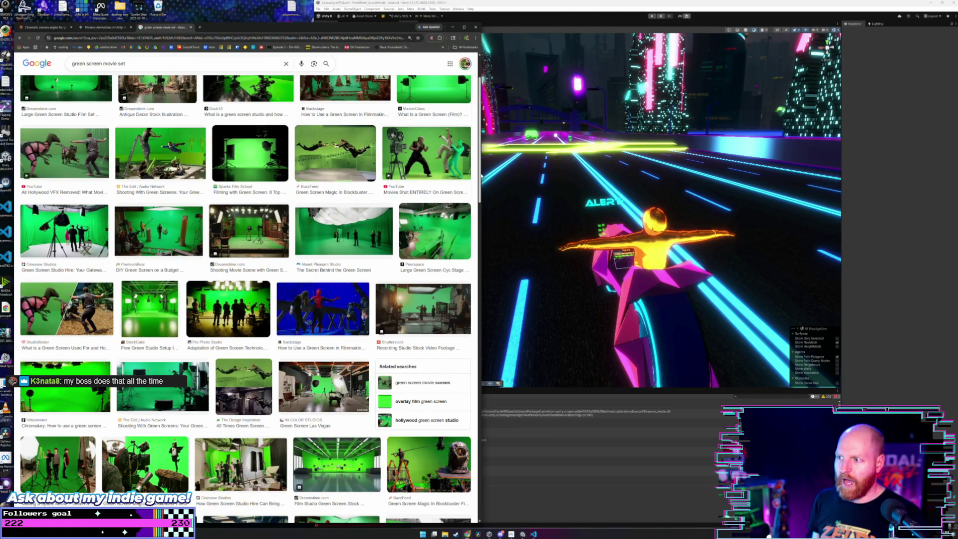
{"action": "left_click_drag", "start_coordinate": [482, 175], "coordinate": [537, 169]}
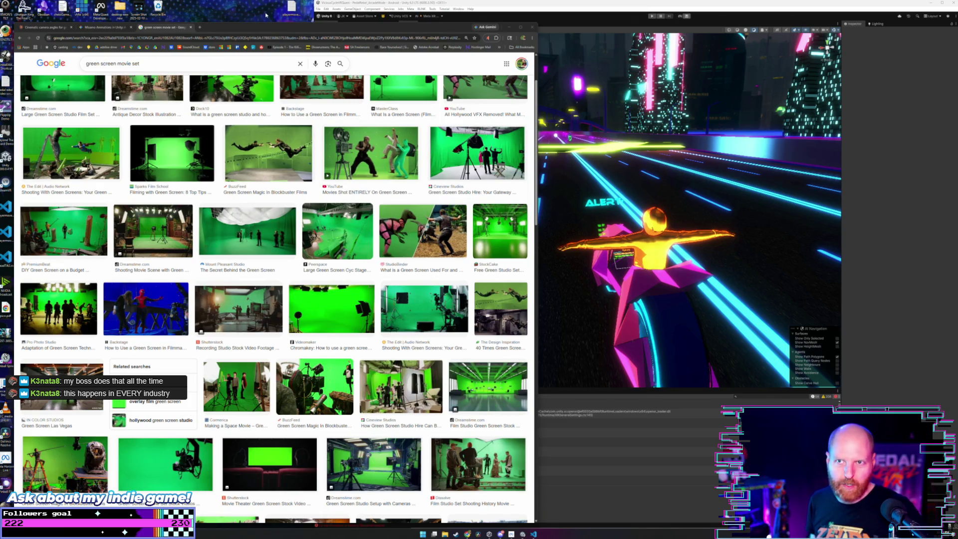
{"action": "left_click", "coordinate": [265, 27]}
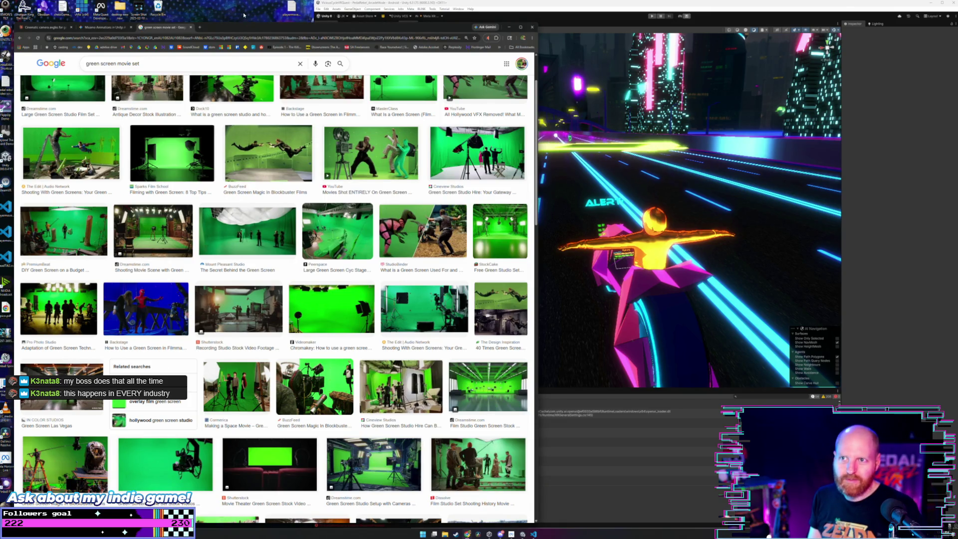
{"action": "scroll", "coordinate": [315, 167], "scroll_direction": "up", "scroll_amount": 1}
{"action": "scroll", "coordinate": [315, 166], "scroll_direction": "up", "scroll_amount": 1}
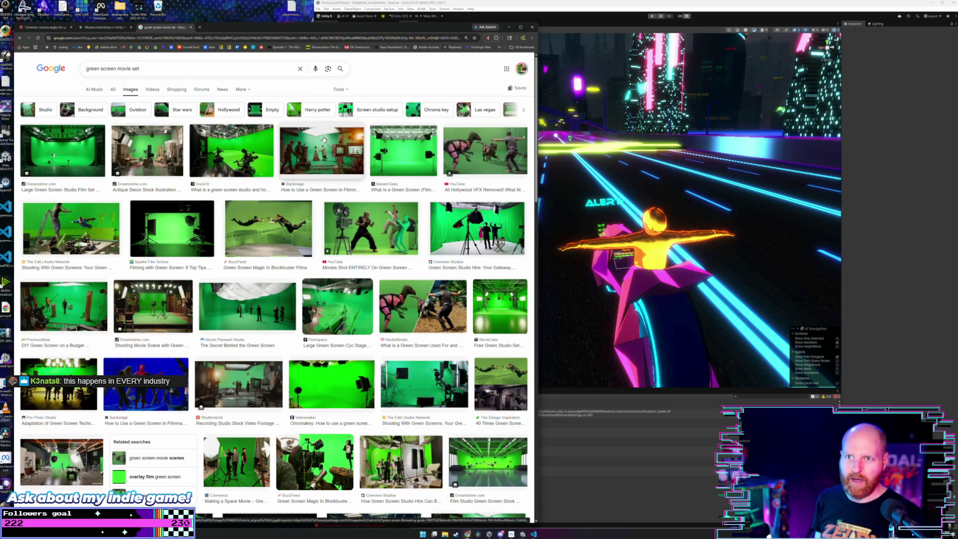
Close the green-screen search tab and open a fresh new tab.
{"action": "left_click", "coordinate": [257, 20]}
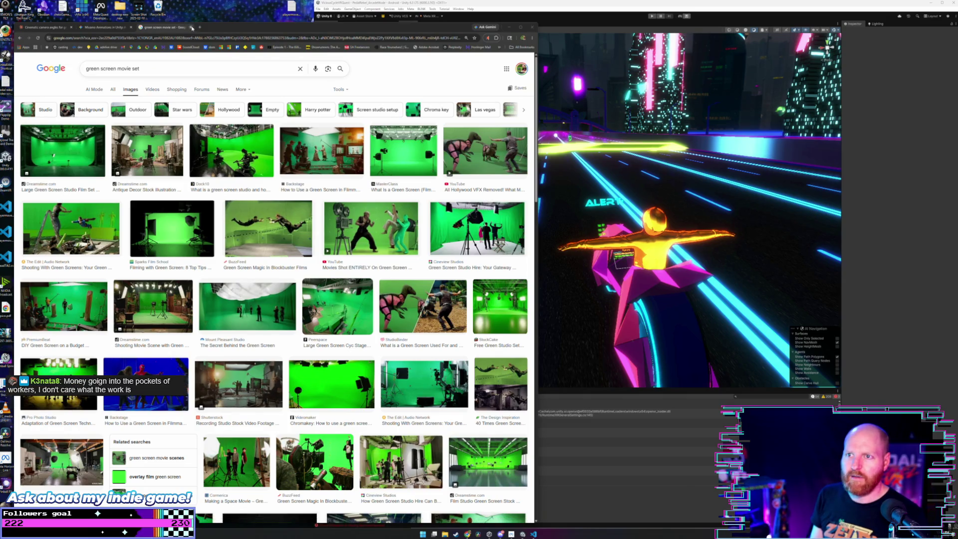
{"action": "left_click", "coordinate": [225, 28]}
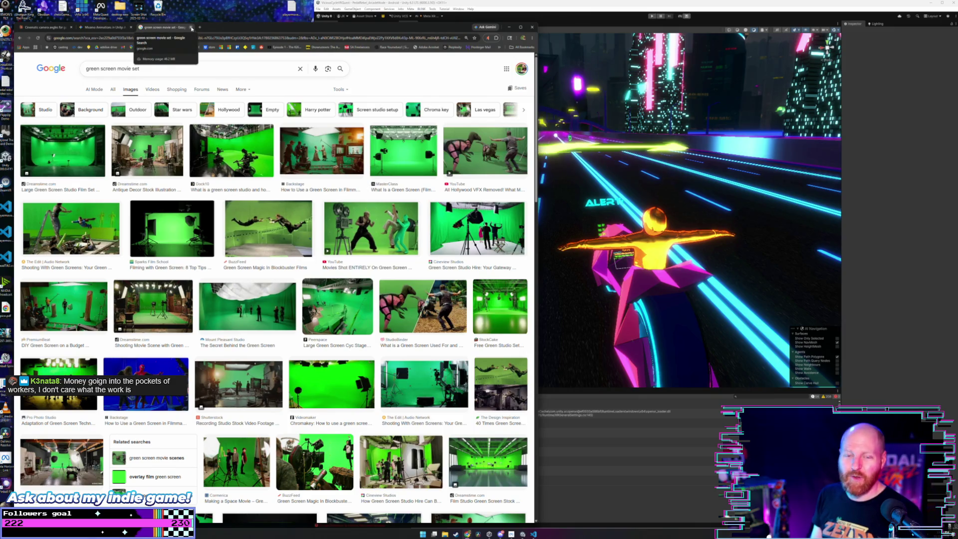
{"action": "left_click", "coordinate": [192, 28]}
{"action": "left_click", "coordinate": [140, 28]}
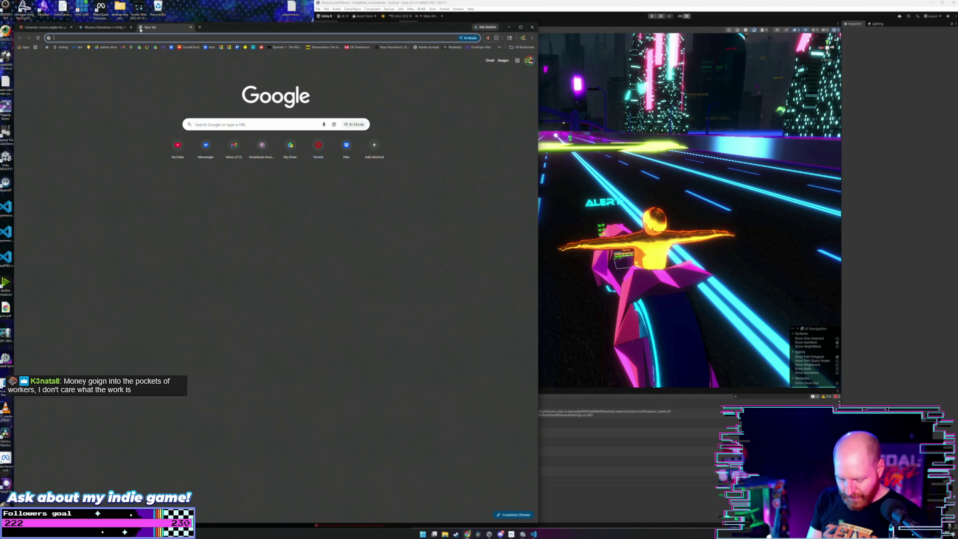
{"action": "type", "text": "g"}
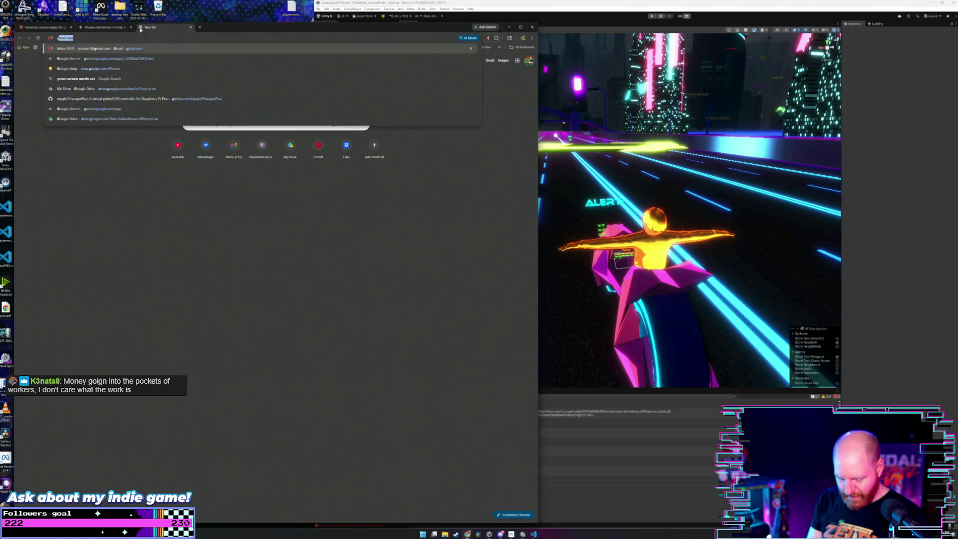
{"action": "type", "text": "randpa joe in"}
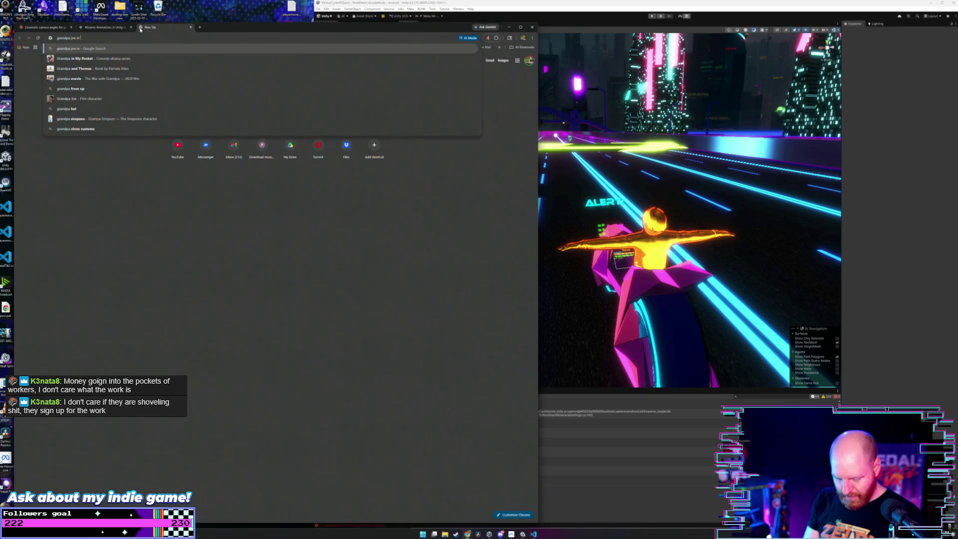
{"action": "type", "text": " charlie and cho"}
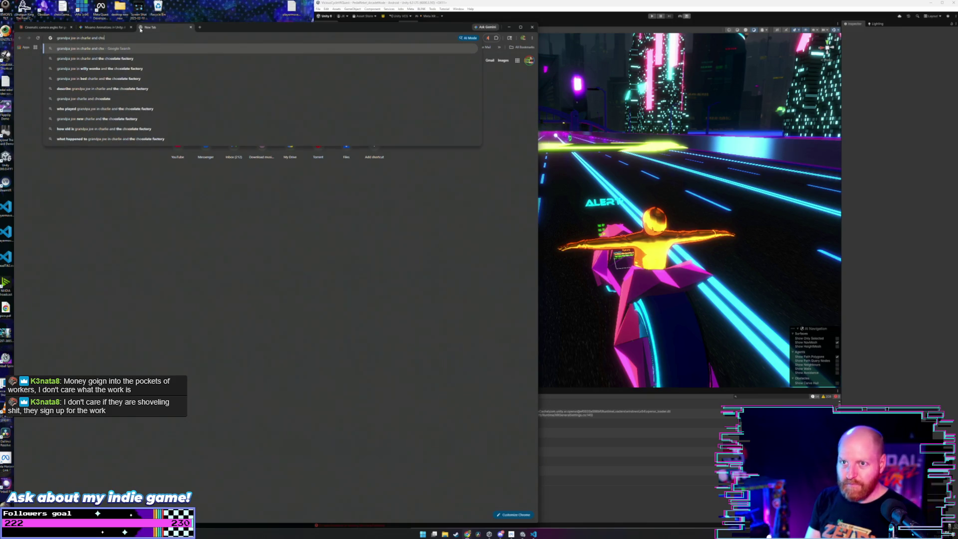
{"action": "key", "text": "Down"}
{"action": "key", "text": "Return"}
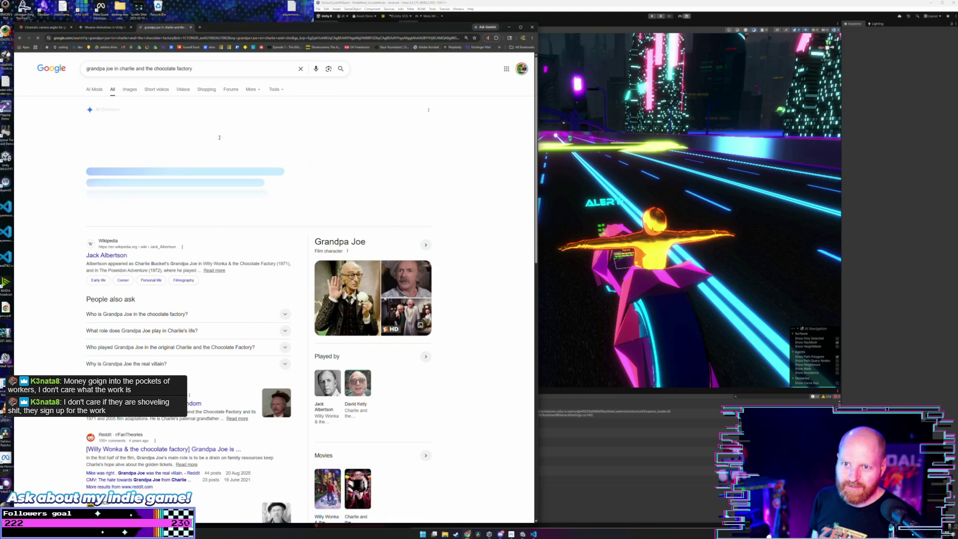
{"action": "left_click", "coordinate": [205, 70]}
{"action": "type", "text": "h"}
{"action": "type", "text": "is job"}
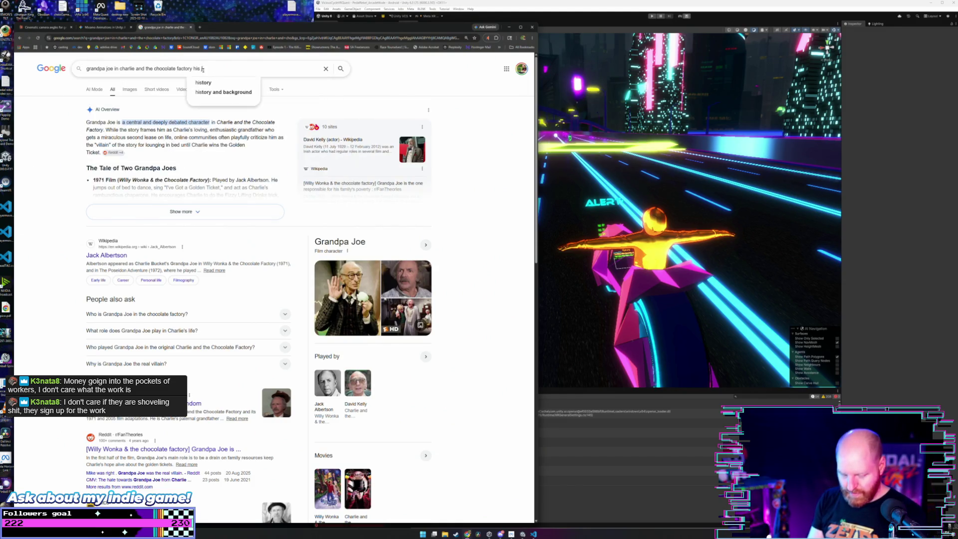
{"action": "key", "text": "Return"}
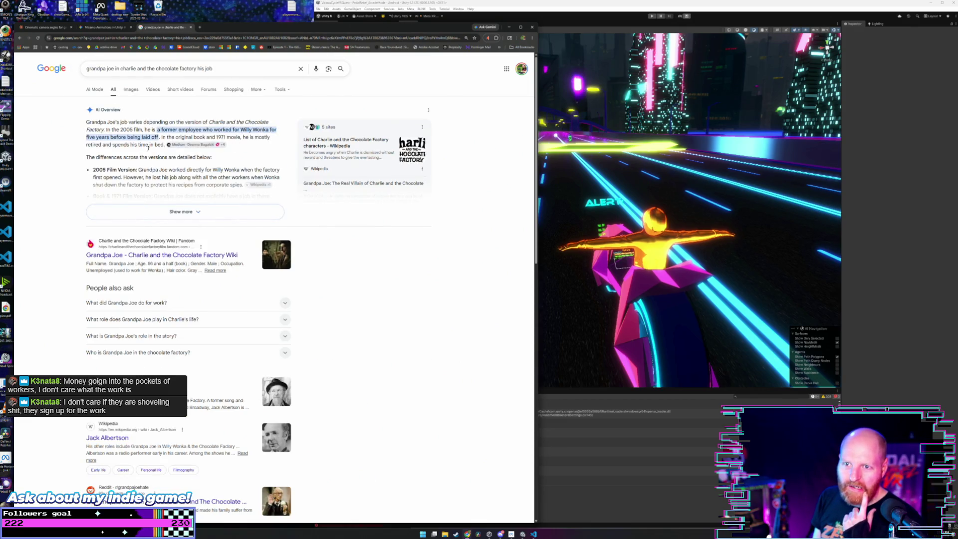
{"action": "left_click", "coordinate": [181, 211]}
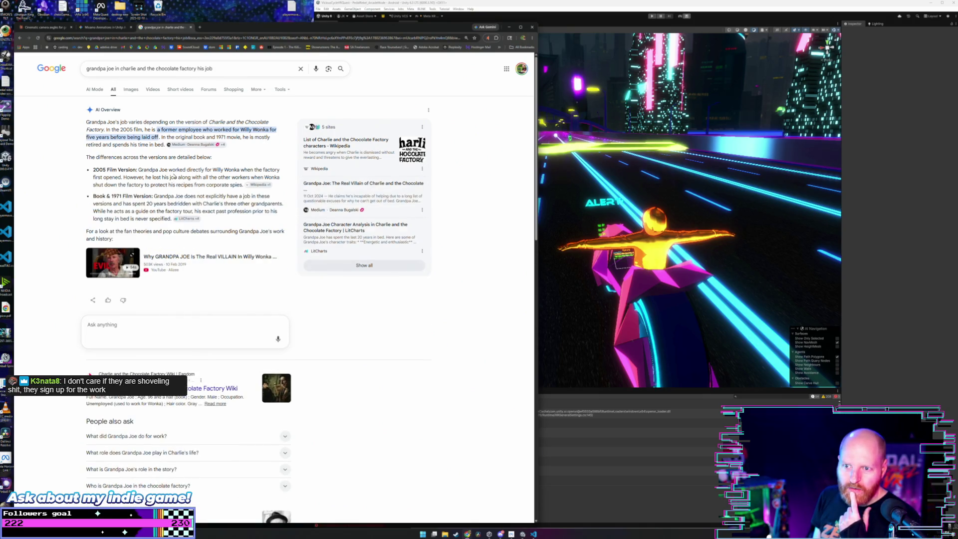
{"action": "mouse_move", "coordinate": [134, 197]}
{"action": "left_mouse_down"}
{"action": "mouse_move", "coordinate": [270, 186]}
{"action": "mouse_move", "coordinate": [257, 204]}
{"action": "mouse_move", "coordinate": [271, 203]}
{"action": "left_mouse_up"}
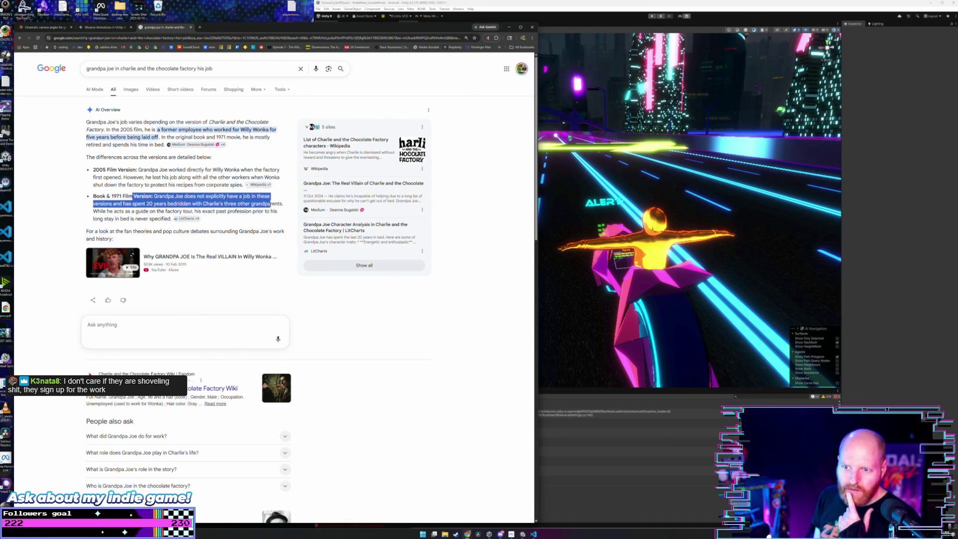
{"action": "left_click", "coordinate": [200, 172]}
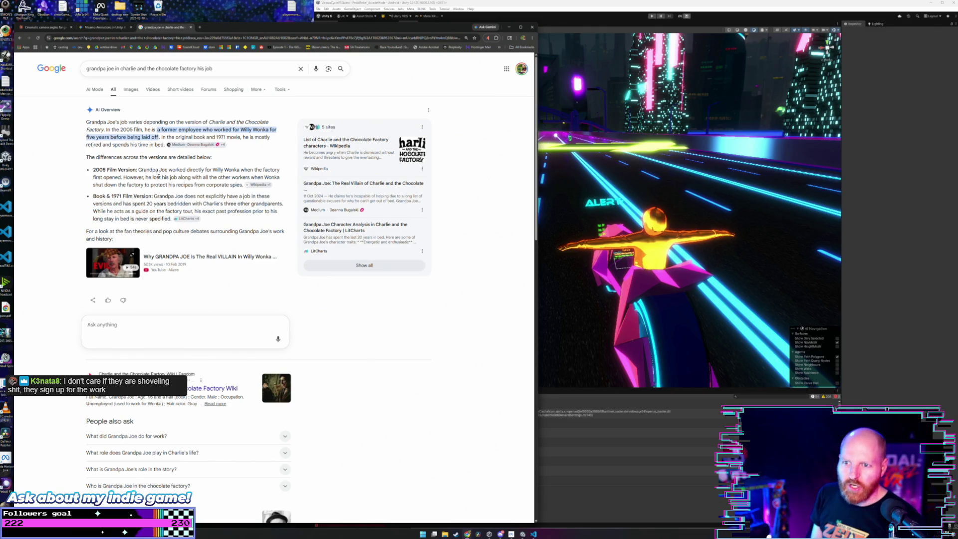
{"action": "scroll", "coordinate": [156, 178], "scroll_direction": "down", "scroll_amount": 1}
{"action": "scroll", "coordinate": [156, 178], "scroll_direction": "up", "scroll_amount": 1}
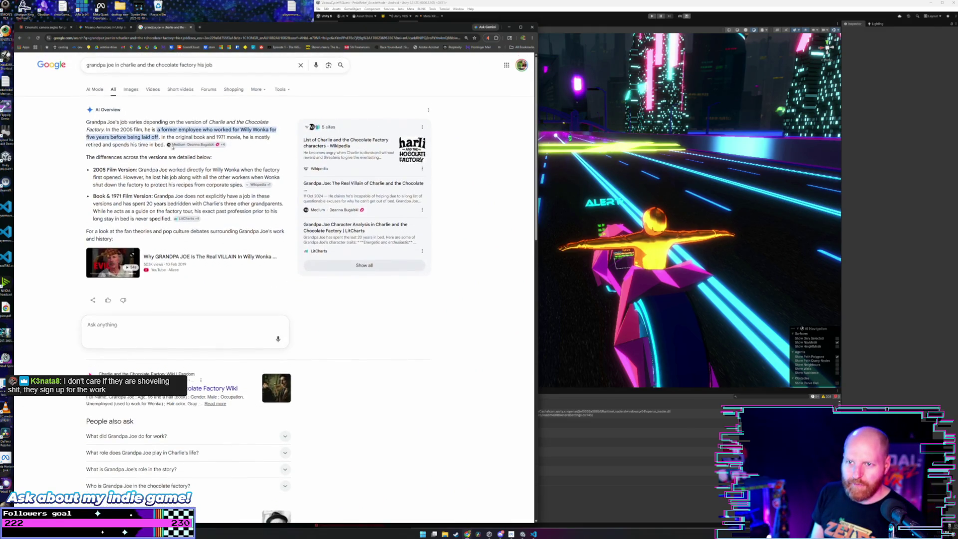
{"action": "mouse_move", "coordinate": [226, 69]}
{"action": "left_mouse_down"}
{"action": "mouse_move", "coordinate": [116, 69]}
{"action": "mouse_move", "coordinate": [147, 69]}
{"action": "left_mouse_up"}
Search 'the chocolate factory toothpaste' and highlight who works at the toothpaste factory.
{"action": "type", "text": "the chocolate factory to"}
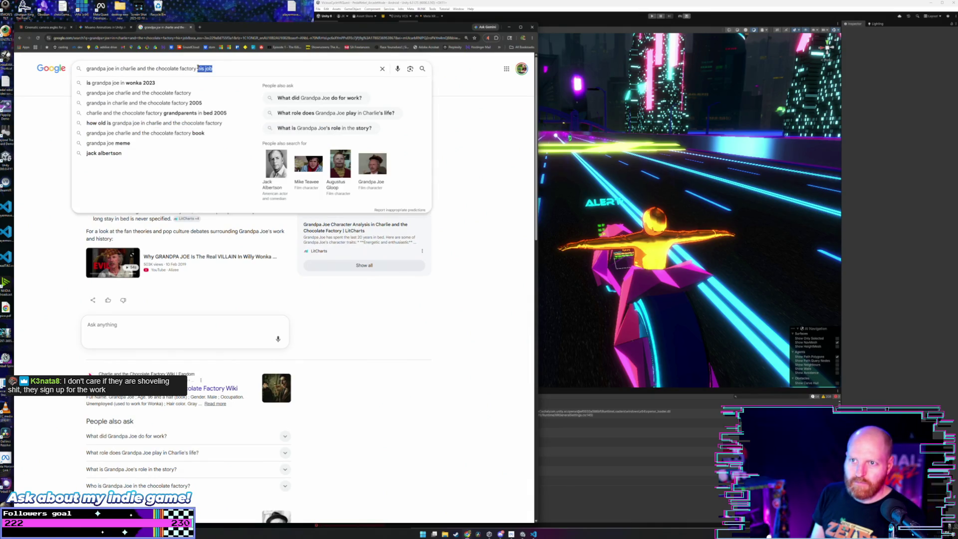
{"action": "type", "text": "othpaste"}
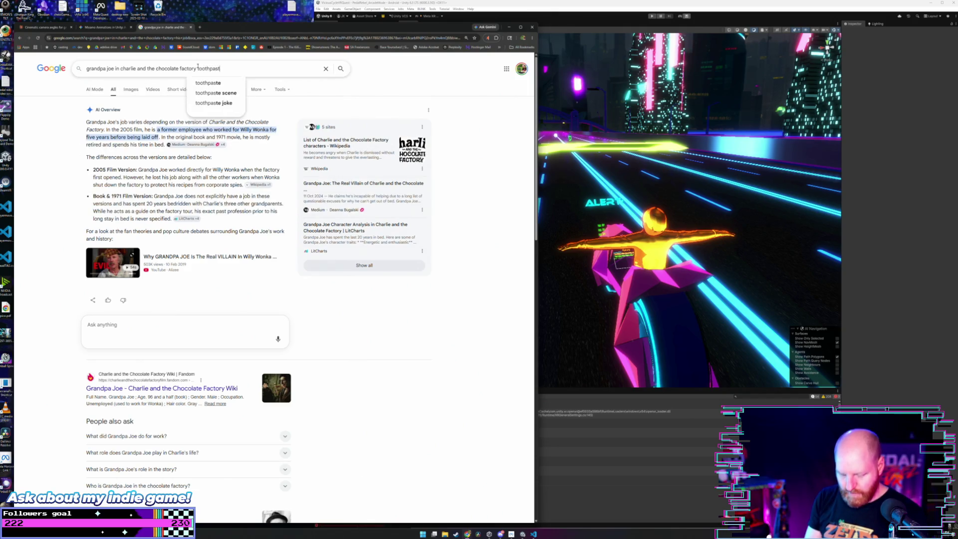
{"action": "key", "text": "Return"}
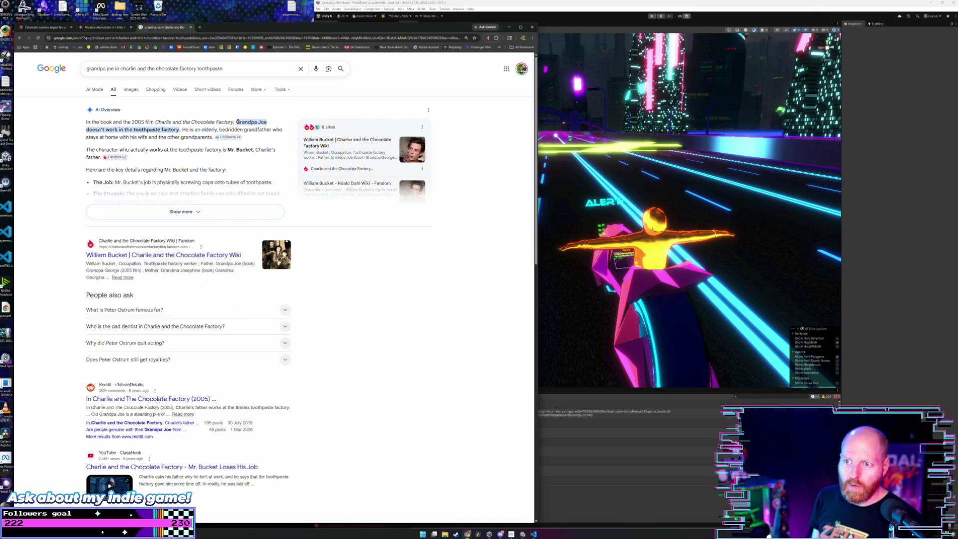
{"action": "mouse_move", "coordinate": [237, 122]}
{"action": "left_mouse_down"}
{"action": "mouse_move", "coordinate": [246, 123]}
{"action": "mouse_move", "coordinate": [187, 131]}
{"action": "left_mouse_up"}
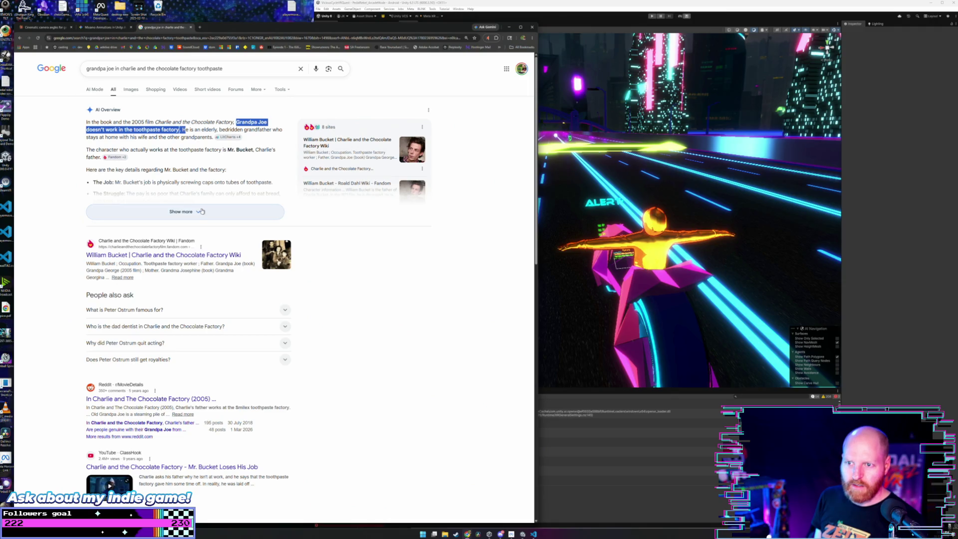
{"action": "left_click_drag", "start_coordinate": [178, 150], "coordinate": [233, 158]}
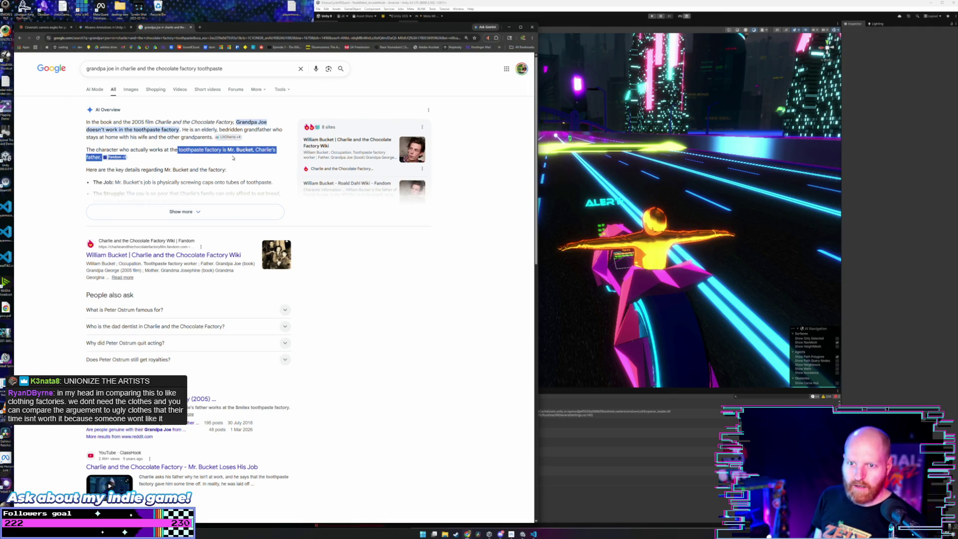
{"action": "left_click_drag", "start_coordinate": [86, 150], "coordinate": [100, 157]}
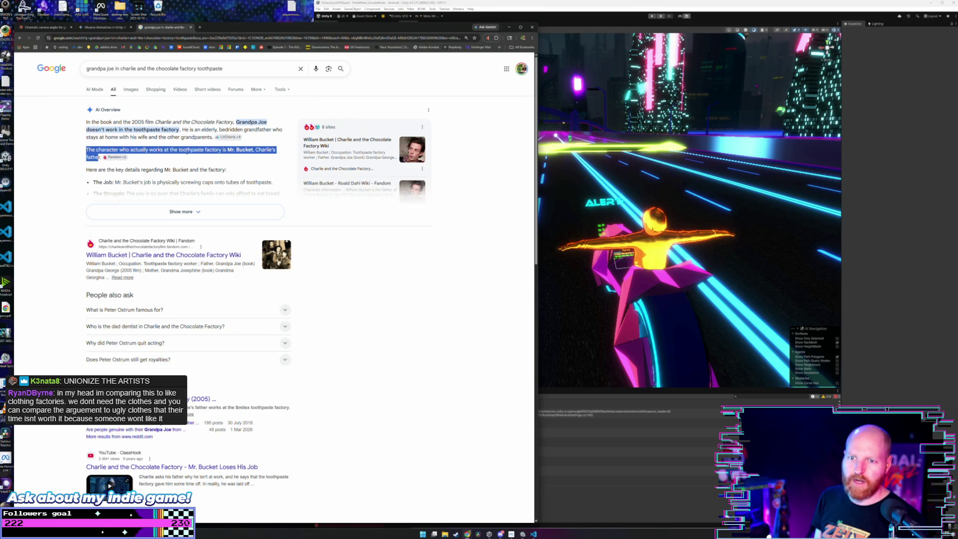
{"action": "left_click", "coordinate": [101, 158]}
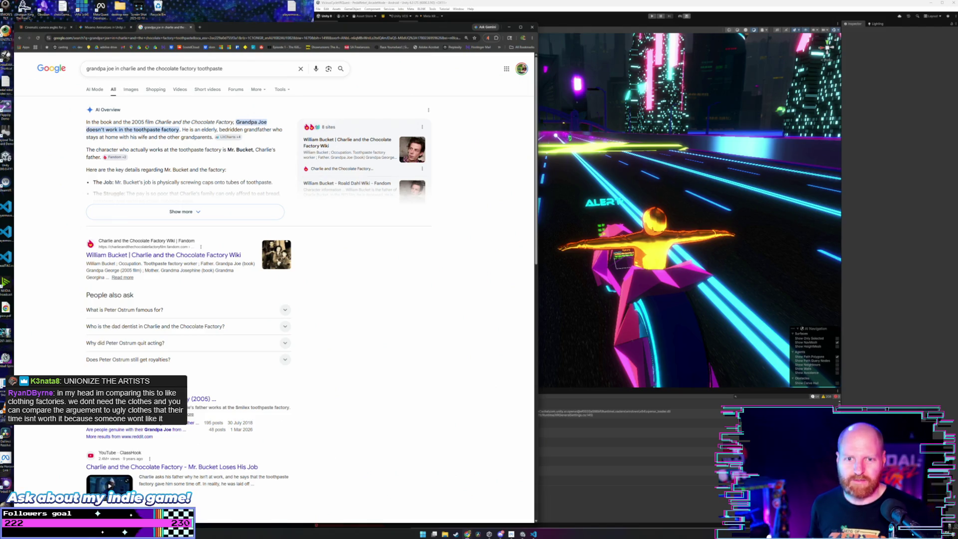
Reread the AI overview's opening lines, expand it with Show more, then close the search tab.
{"action": "mouse_move", "coordinate": [86, 123]}
{"action": "left_mouse_down"}
{"action": "mouse_move", "coordinate": [273, 131]}
{"action": "mouse_move", "coordinate": [211, 138]}
{"action": "left_mouse_up"}
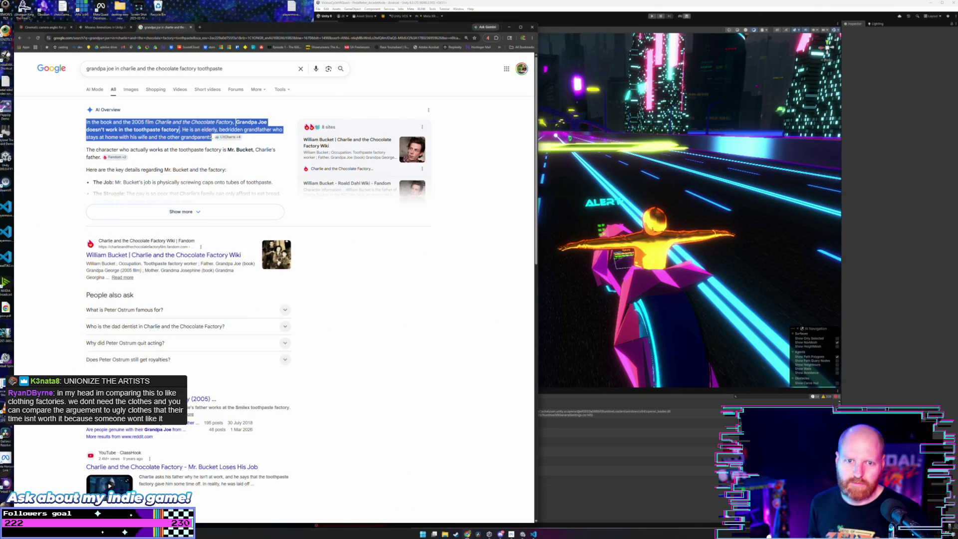
{"action": "left_click", "coordinate": [181, 122]}
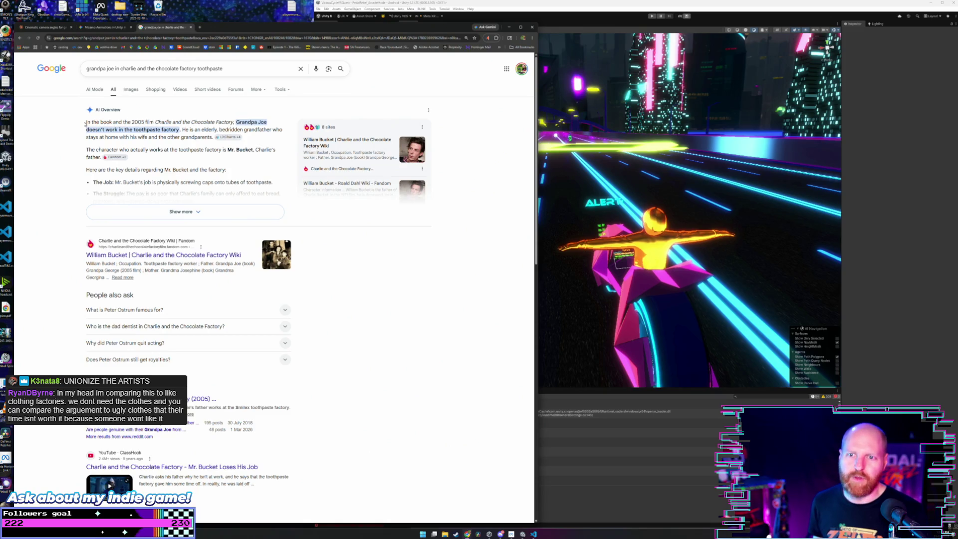
{"action": "mouse_move", "coordinate": [84, 124]}
{"action": "left_mouse_down"}
{"action": "mouse_move", "coordinate": [273, 132]}
{"action": "mouse_move", "coordinate": [202, 140]}
{"action": "mouse_move", "coordinate": [216, 145]}
{"action": "mouse_move", "coordinate": [212, 138]}
{"action": "left_mouse_up"}
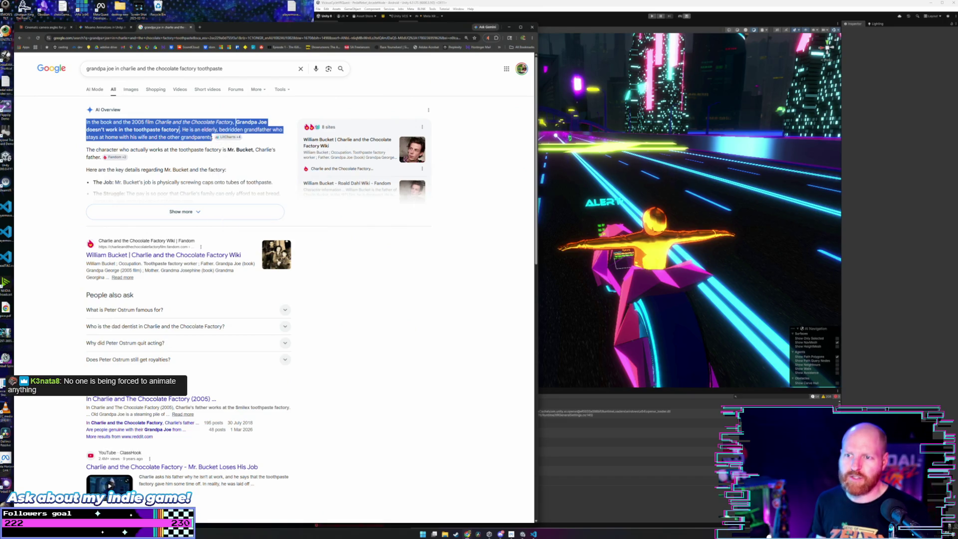
{"action": "left_click", "coordinate": [149, 122]}
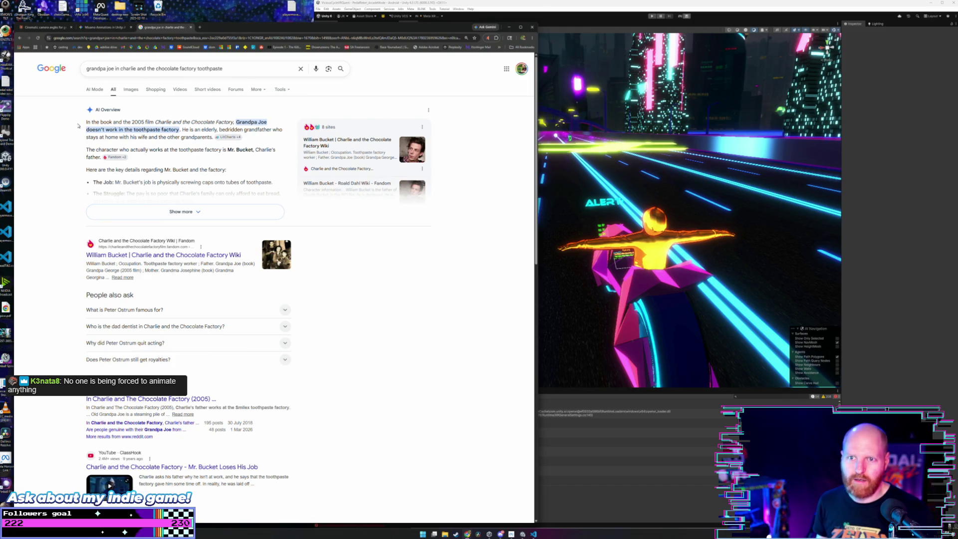
{"action": "left_click_drag", "start_coordinate": [79, 126], "coordinate": [138, 139]}
{"action": "left_click", "coordinate": [141, 121]}
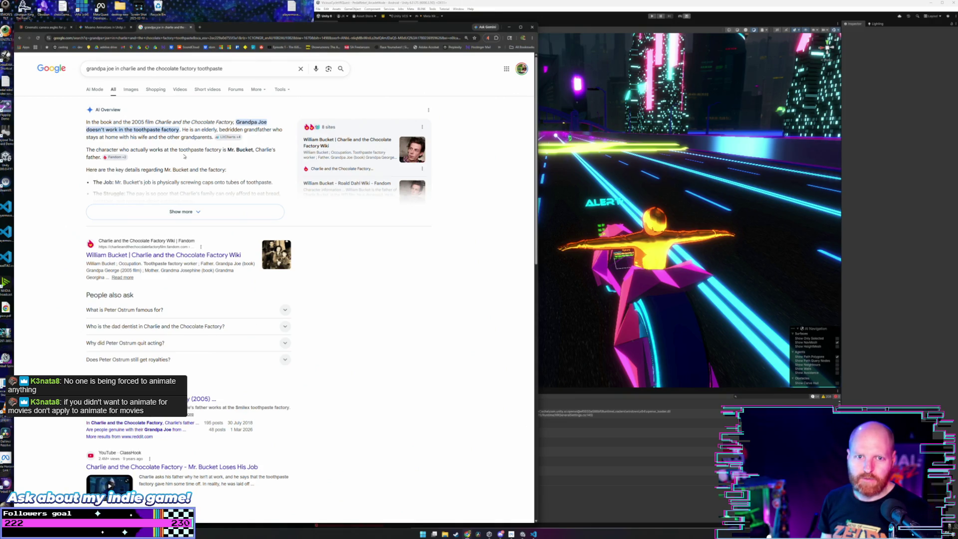
{"action": "left_click", "coordinate": [142, 212]}
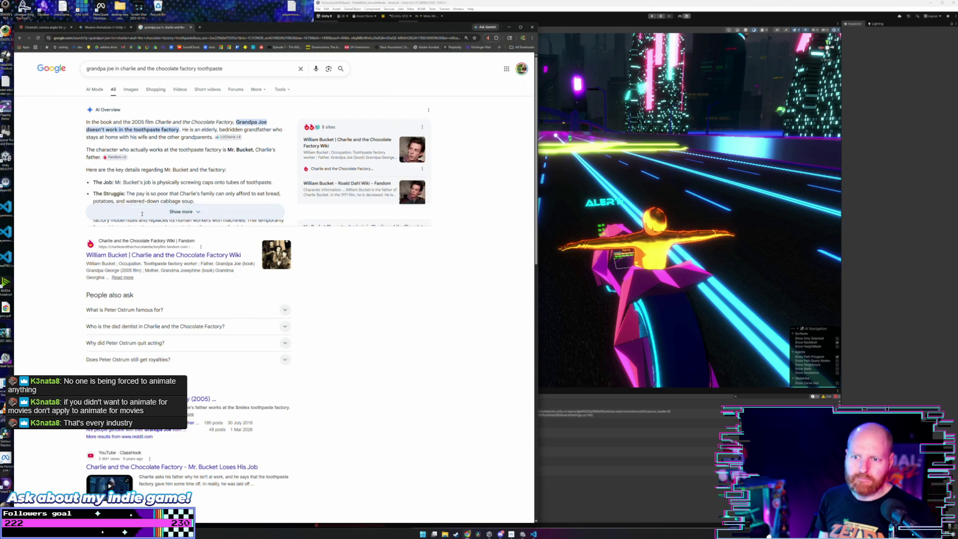
{"action": "left_click", "coordinate": [192, 28]}
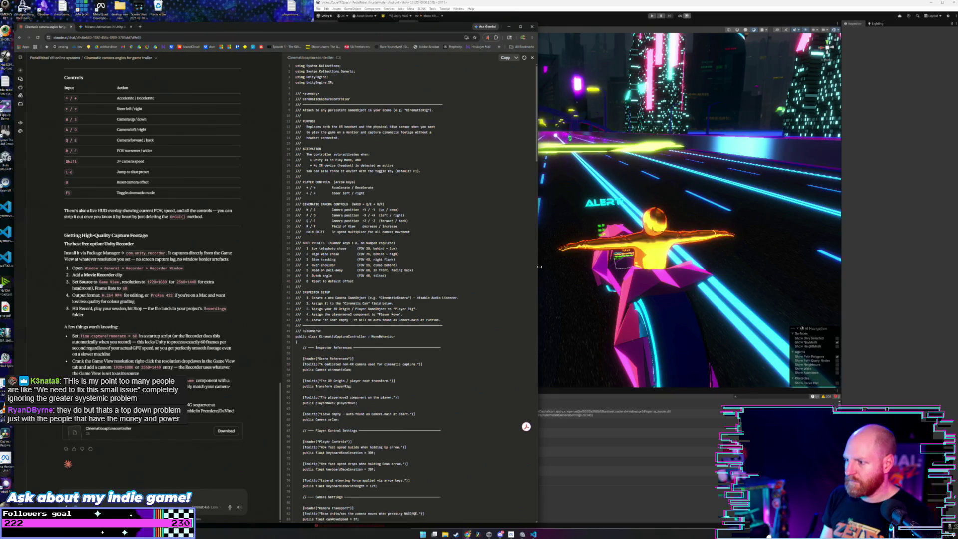
Resize the browser beside Unity so both the Claude chat and Unity's Hierarchy are visible.
{"action": "mouse_move", "coordinate": [541, 268]}
{"action": "left_mouse_down"}
{"action": "mouse_move", "coordinate": [305, 259]}
{"action": "mouse_move", "coordinate": [313, 261]}
{"action": "left_mouse_up"}
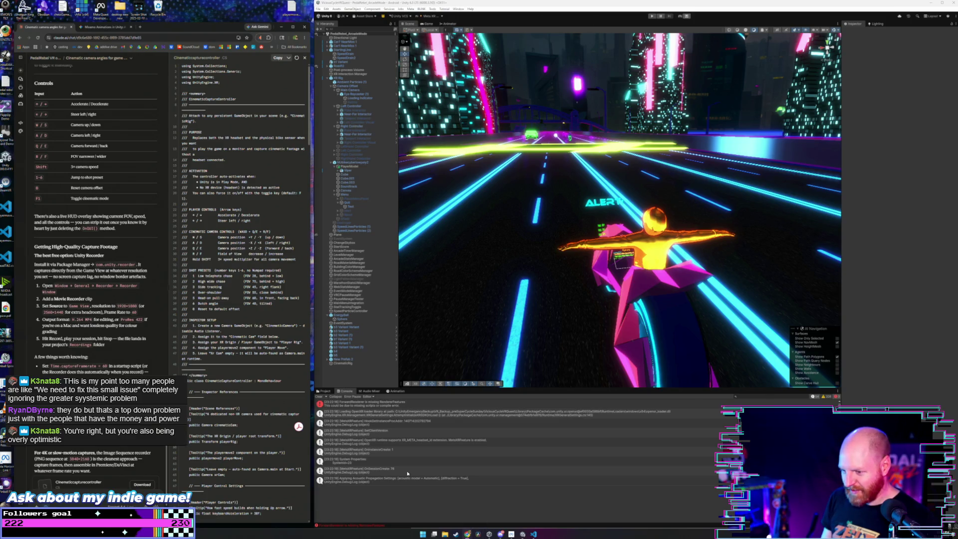
{"action": "right_click", "coordinate": [349, 374]}
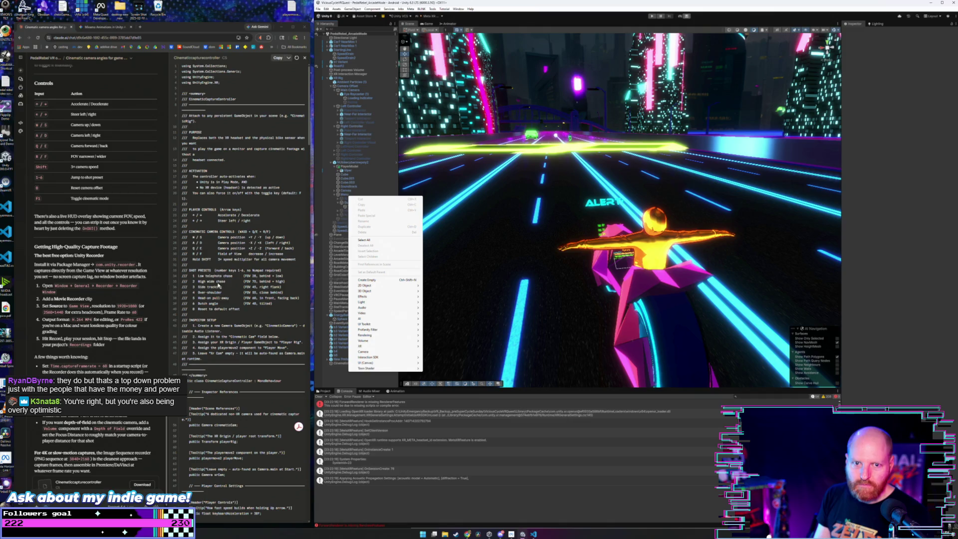
{"action": "left_click", "coordinate": [157, 176]}
{"action": "scroll", "coordinate": [157, 176], "scroll_direction": "up", "scroll_amount": 4}
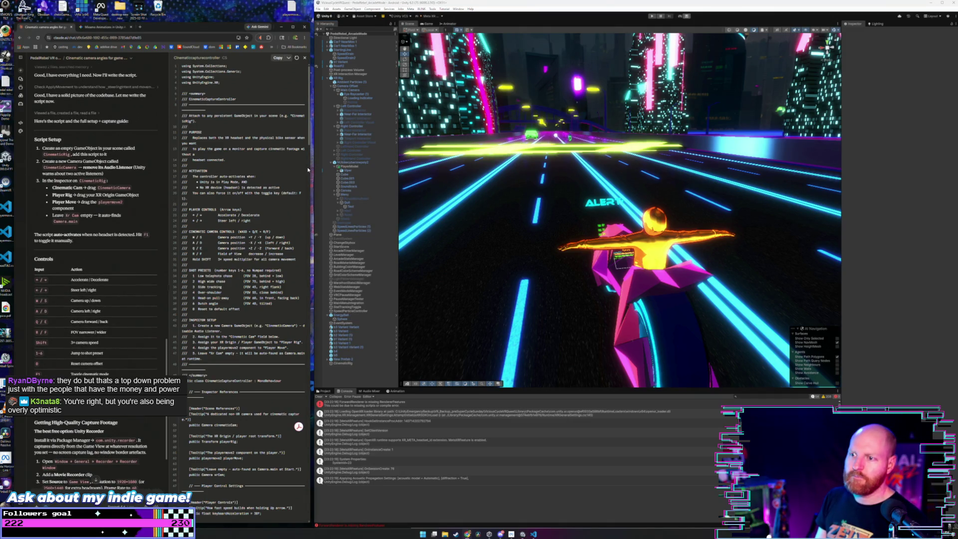
{"action": "left_click_drag", "start_coordinate": [313, 170], "coordinate": [375, 162]}
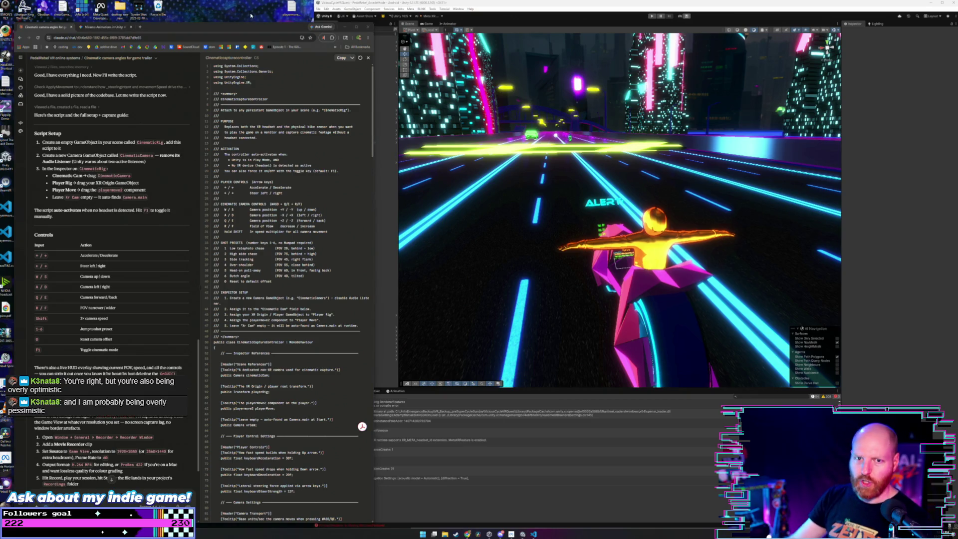
{"action": "left_click", "coordinate": [188, 160]}
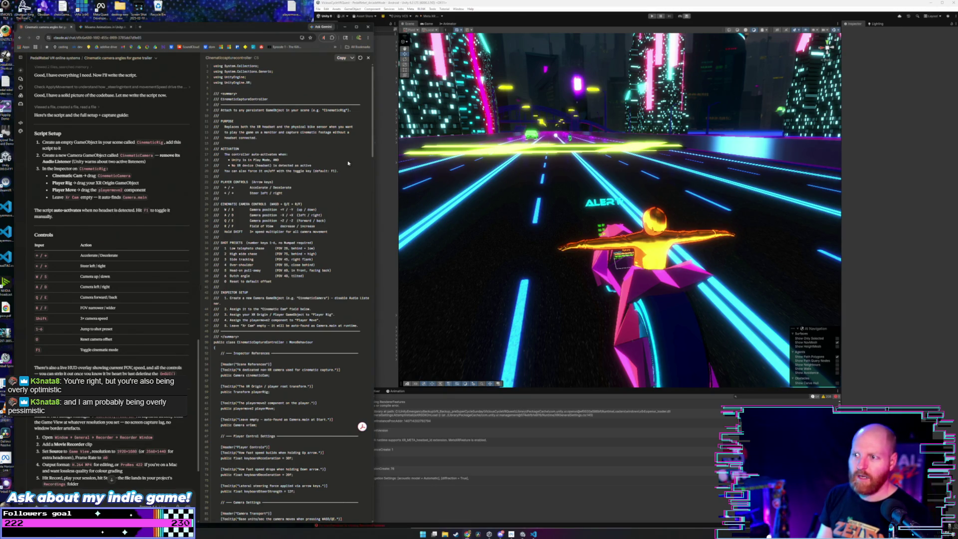
{"action": "left_click_drag", "start_coordinate": [376, 162], "coordinate": [315, 161]}
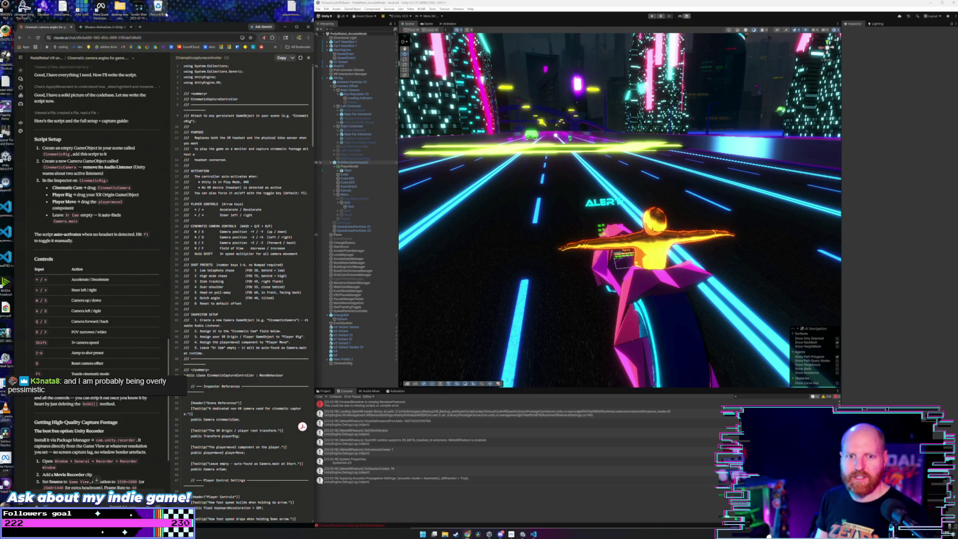
{"action": "left_click", "coordinate": [197, 30]}
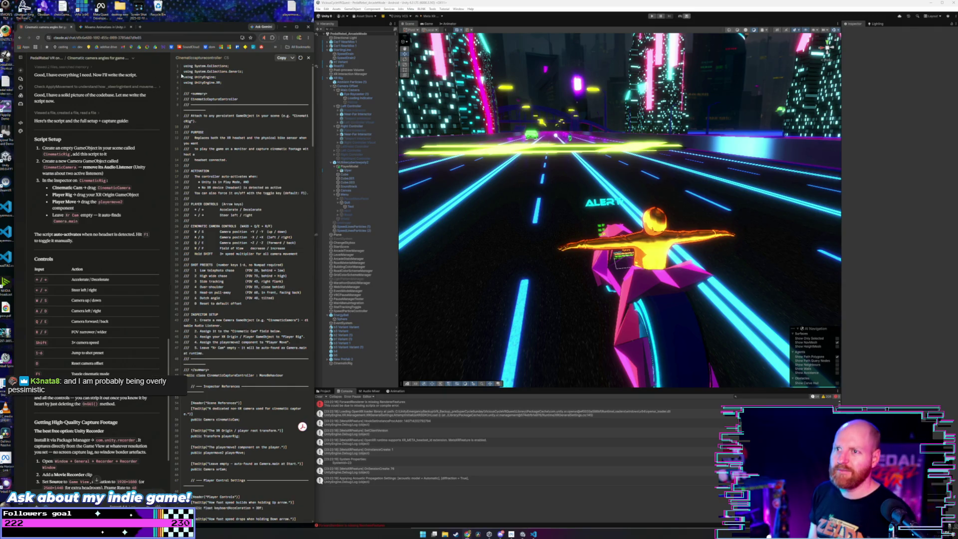
{"action": "left_click_drag", "start_coordinate": [316, 100], "coordinate": [312, 99]}
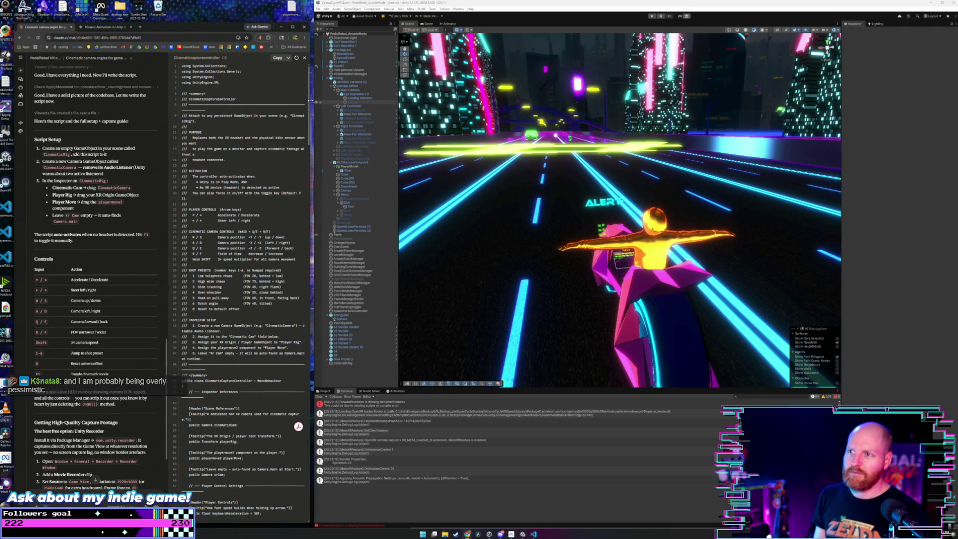
Read Claude's capture-footage steps, then bring the CinematicCaptureController script up in VS Code.
{"action": "scroll", "coordinate": [116, 264], "scroll_direction": "down", "scroll_amount": 5}
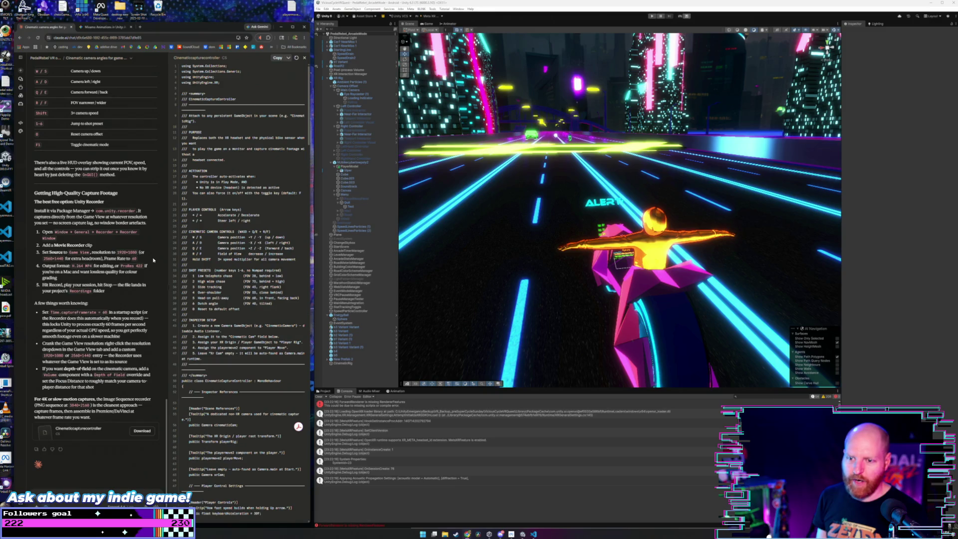
{"action": "mouse_move", "coordinate": [34, 194]}
{"action": "left_mouse_down"}
{"action": "mouse_move", "coordinate": [100, 224]}
{"action": "mouse_move", "coordinate": [122, 295]}
{"action": "left_mouse_up"}
{"action": "left_click", "coordinate": [122, 296]}
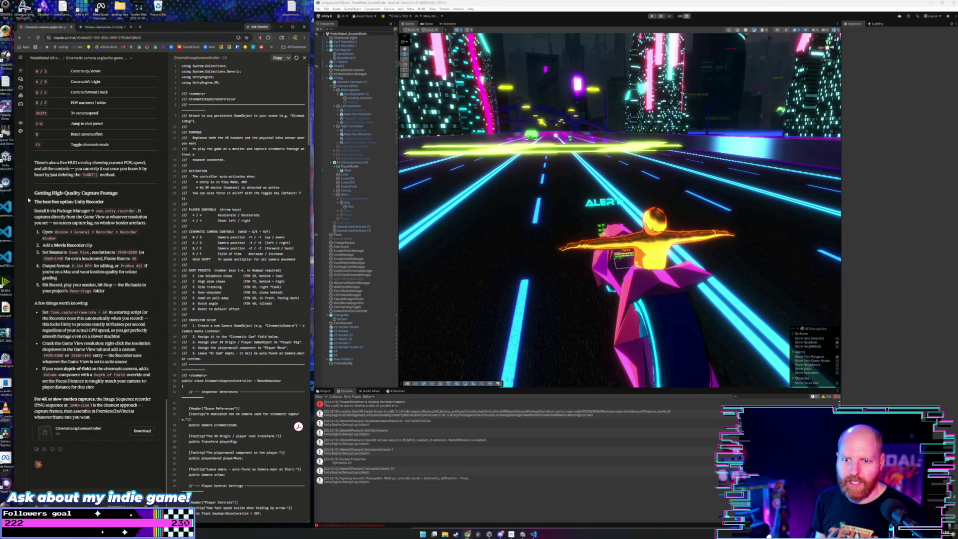
{"action": "mouse_move", "coordinate": [33, 194]}
{"action": "left_mouse_down"}
{"action": "mouse_move", "coordinate": [111, 195]}
{"action": "mouse_move", "coordinate": [145, 243]}
{"action": "left_mouse_up"}
{"action": "left_click", "coordinate": [139, 243]}
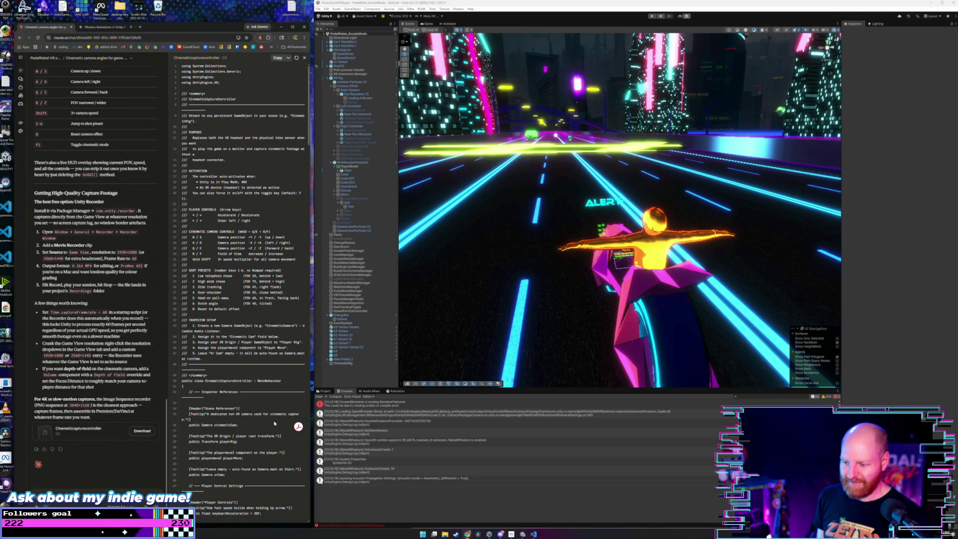
{"action": "left_click", "coordinate": [534, 535]}
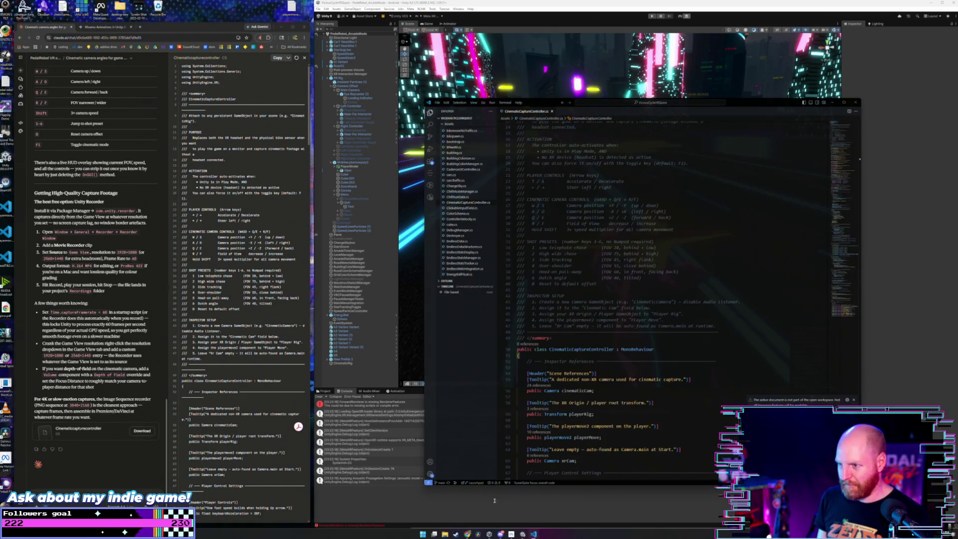
Move VS Code aside and read the controls table in Claude's setup guide.
{"action": "scroll", "coordinate": [681, 392], "scroll_direction": "down", "scroll_amount": 3}
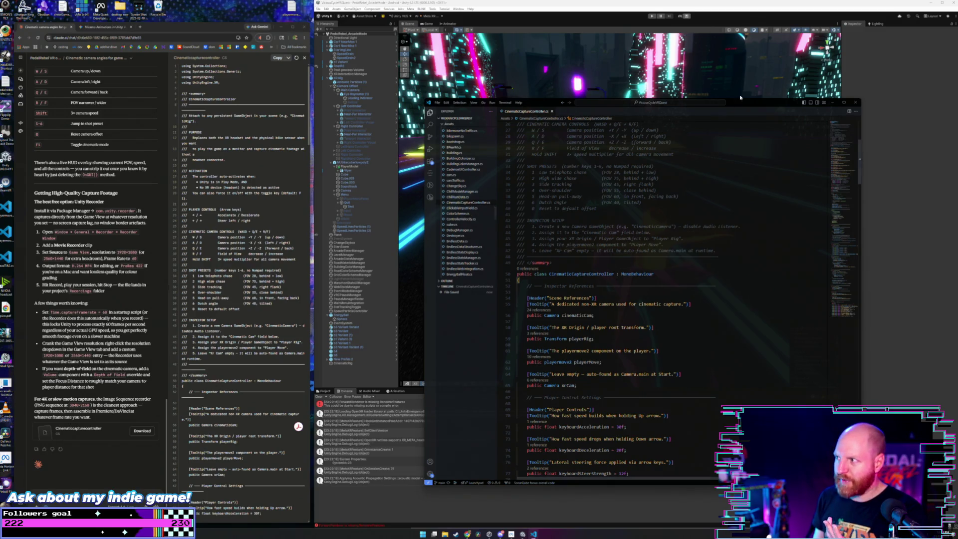
{"action": "left_click_drag", "start_coordinate": [739, 105], "coordinate": [806, 123]}
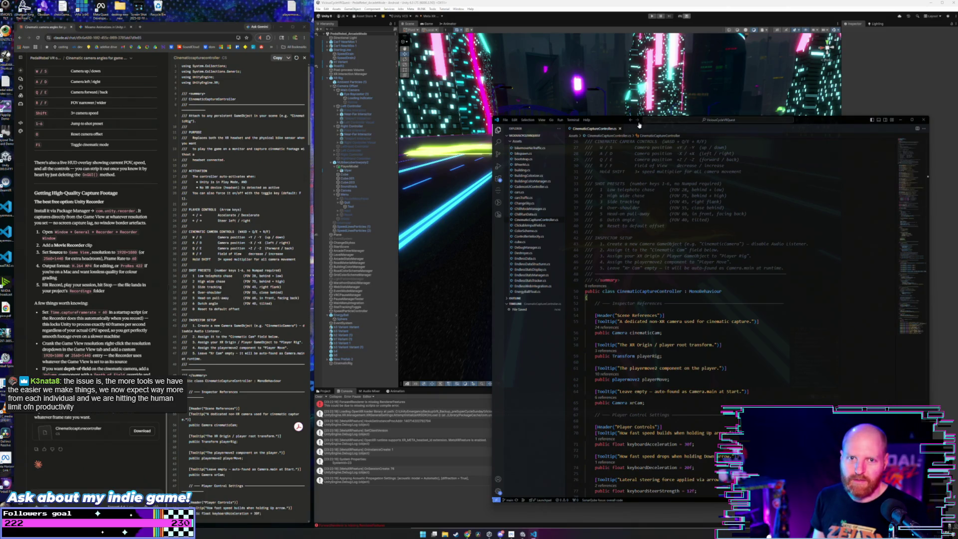
{"action": "left_click", "coordinate": [221, 27]}
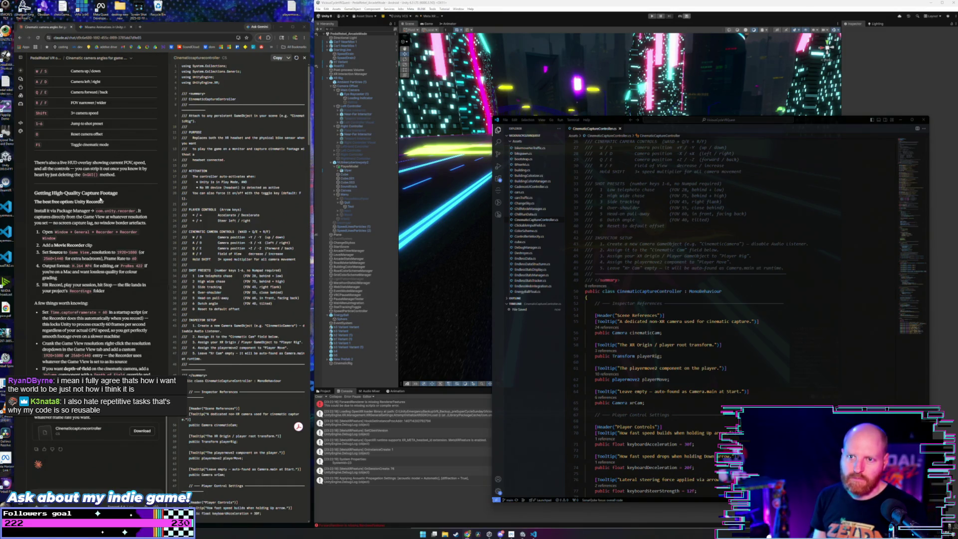
{"action": "scroll", "coordinate": [100, 200], "scroll_direction": "up", "scroll_amount": 2}
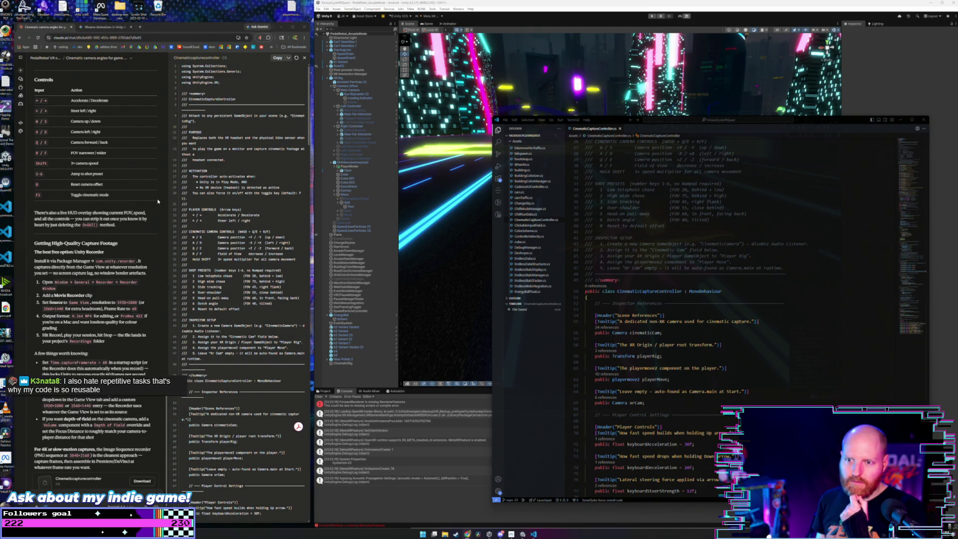
{"action": "left_click_drag", "start_coordinate": [110, 200], "coordinate": [74, 108]}
{"action": "left_click", "coordinate": [104, 88]}
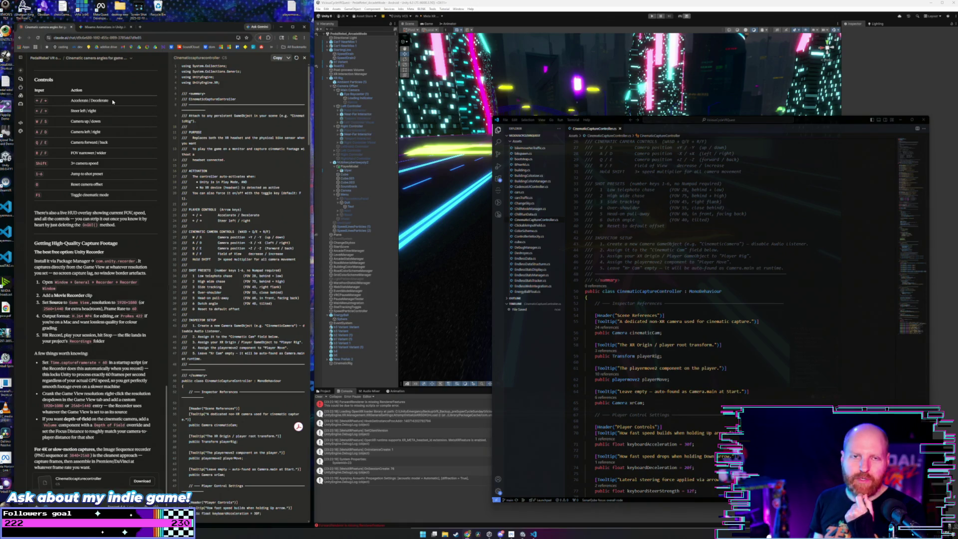
Read the HUD overlay paragraph, then bring the Unity editor back to the front.
{"action": "scroll", "coordinate": [140, 195], "scroll_direction": "down", "scroll_amount": 2}
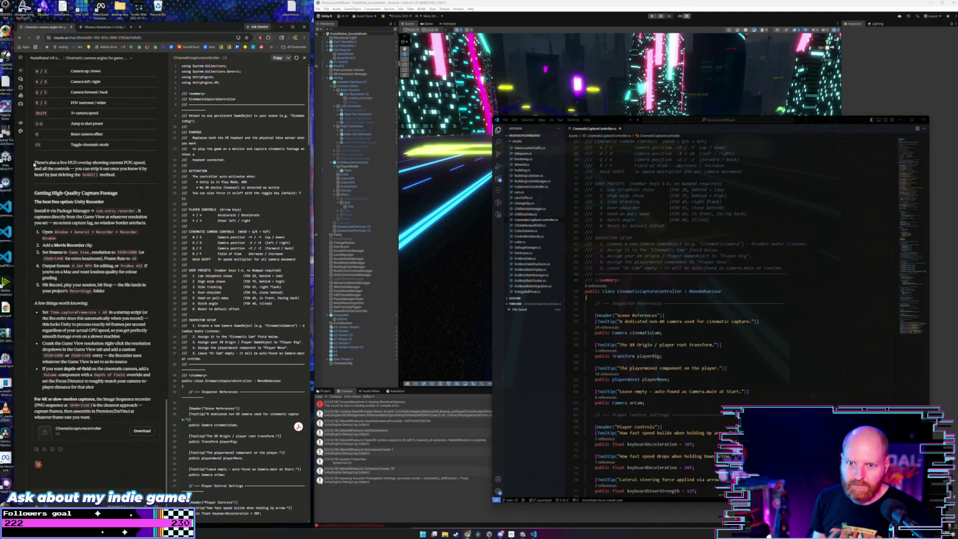
{"action": "mouse_move", "coordinate": [35, 163]}
{"action": "left_mouse_down"}
{"action": "mouse_move", "coordinate": [137, 178]}
{"action": "mouse_move", "coordinate": [36, 162]}
{"action": "mouse_move", "coordinate": [123, 177]}
{"action": "left_mouse_up"}
{"action": "left_click", "coordinate": [137, 179]}
{"action": "left_click", "coordinate": [36, 161]}
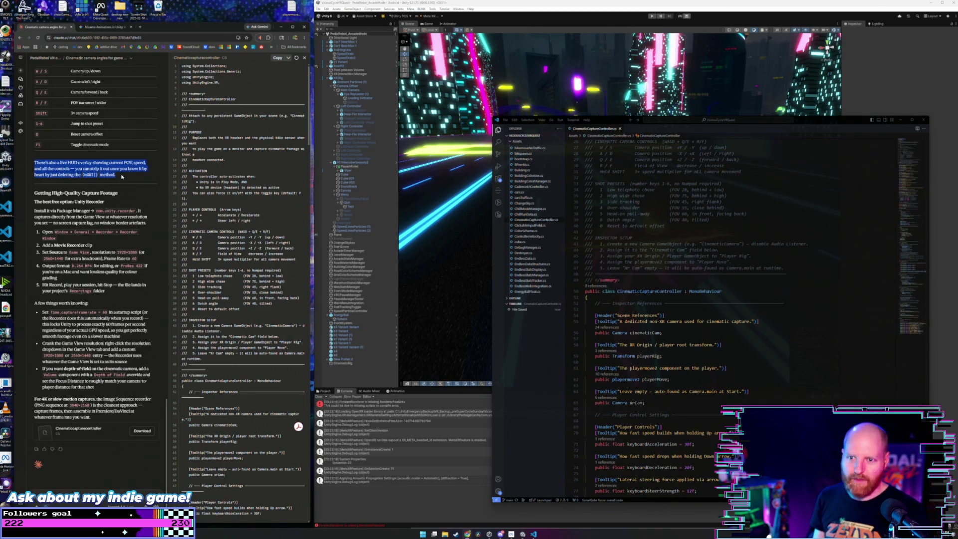
{"action": "left_click", "coordinate": [123, 177]}
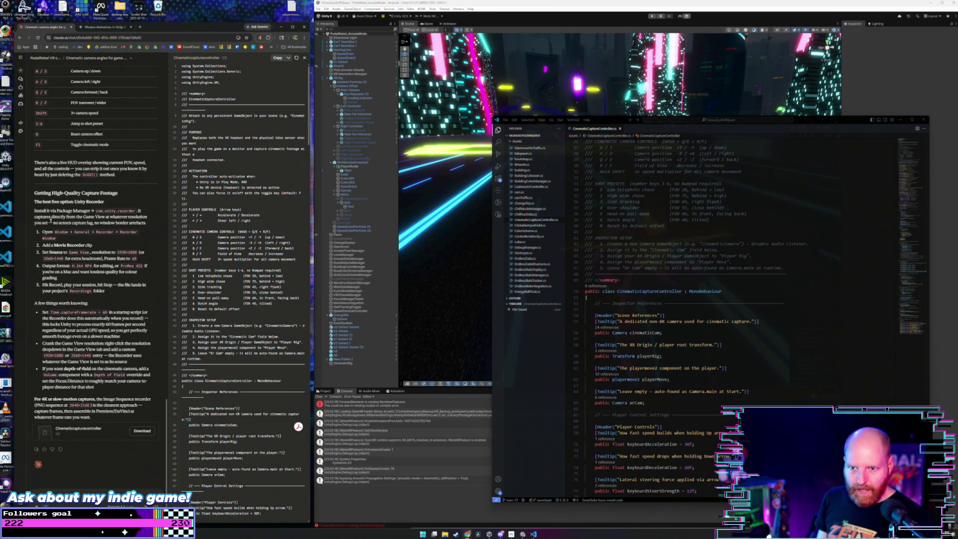
{"action": "scroll", "coordinate": [69, 211], "scroll_direction": "up", "scroll_amount": 5}
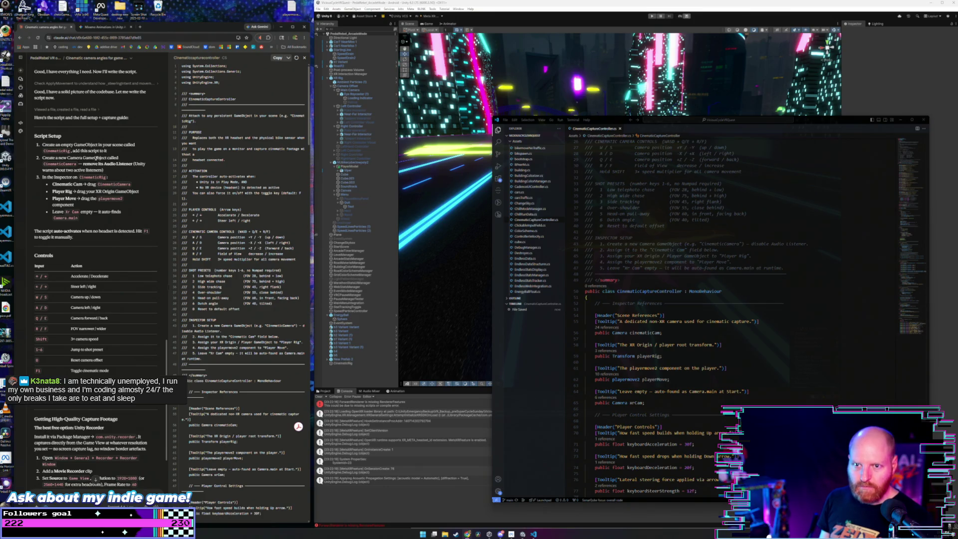
{"action": "left_click", "coordinate": [354, 376]}
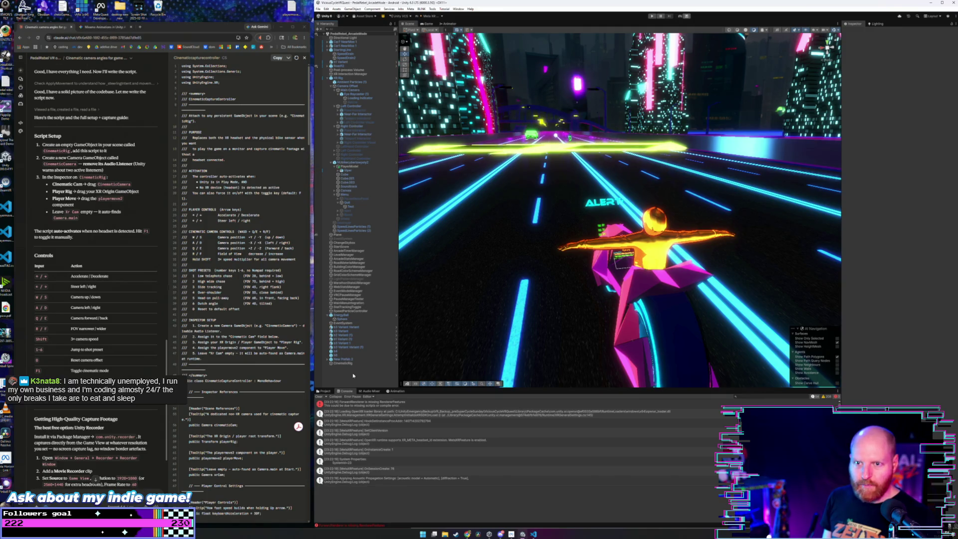
Create a Camera from the Hierarchy context menu and rename it CinematicCamera.
{"action": "right_click", "coordinate": [353, 375]}
{"action": "mouse_move", "coordinate": [377, 299]}
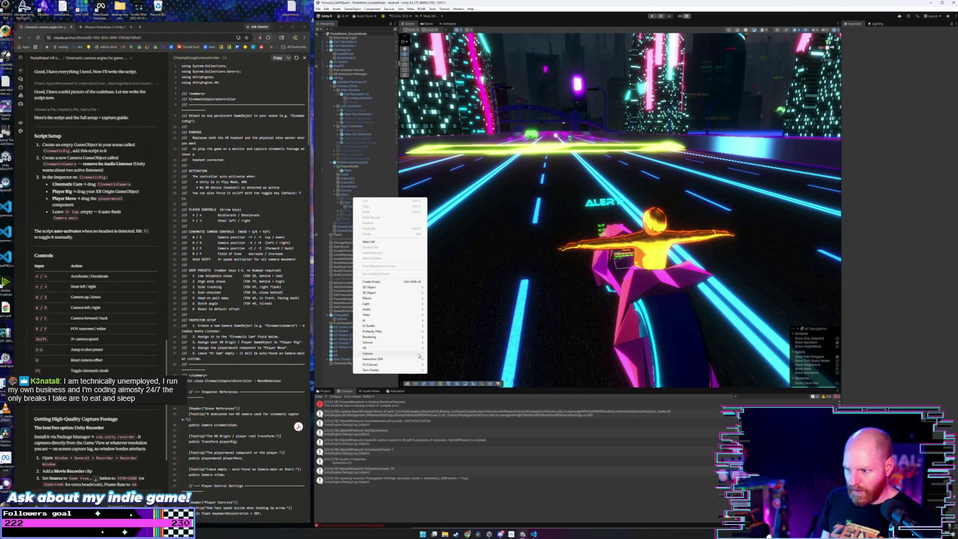
{"action": "left_click", "coordinate": [395, 353]}
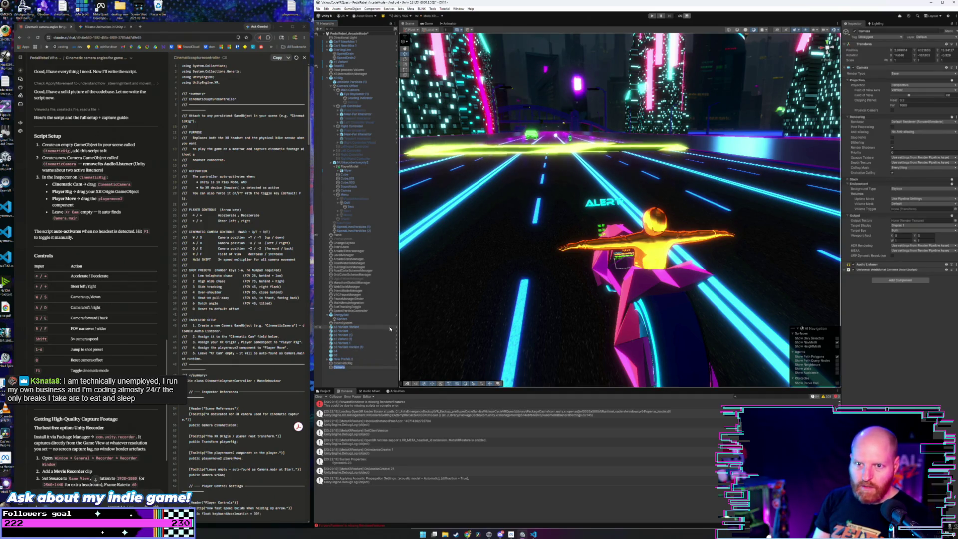
{"action": "type", "text": "Cine"}
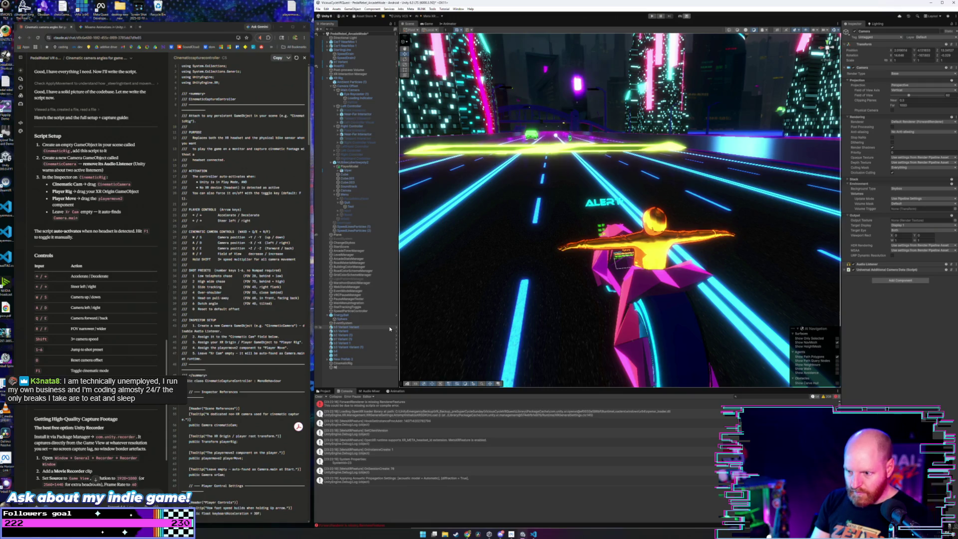
{"action": "type", "text": "maticCa"}
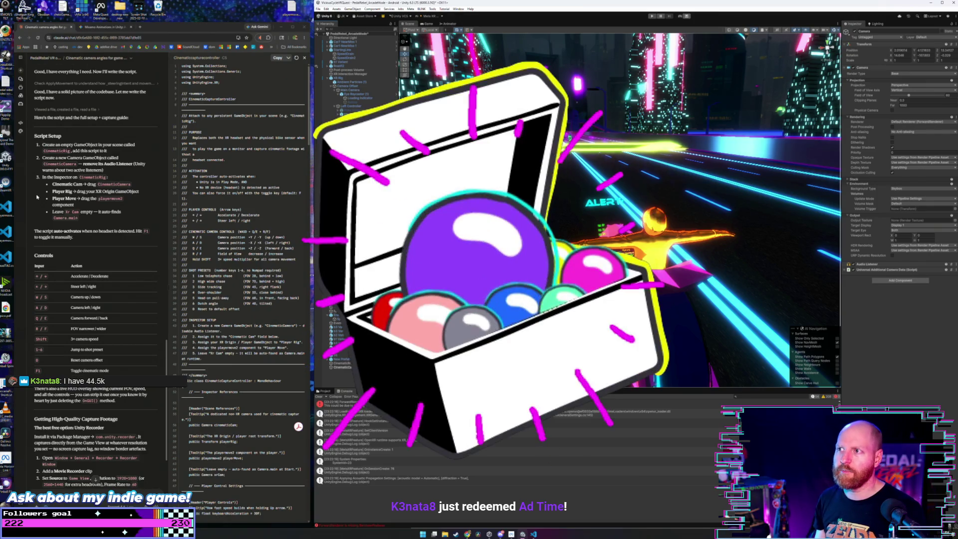
{"action": "left_click", "coordinate": [318, 9]}
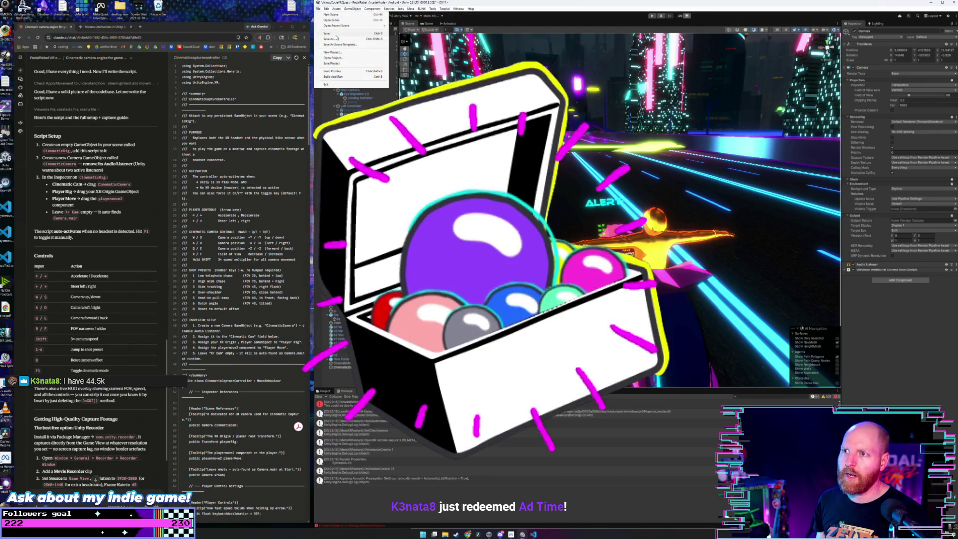
Save the project via File > Save Project, then select Claude's auto-activation paragraph.
{"action": "left_click", "coordinate": [354, 63]}
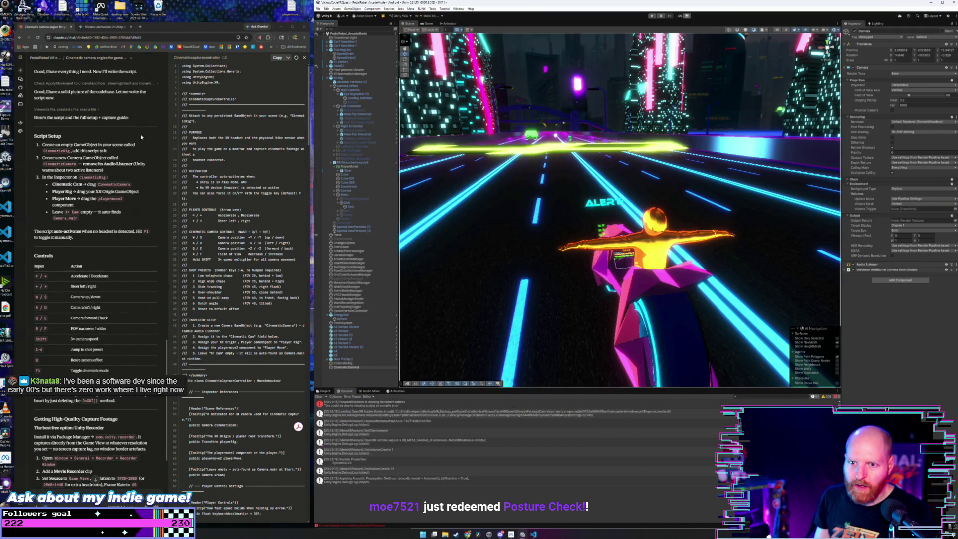
{"action": "scroll", "coordinate": [141, 137], "scroll_direction": "down", "scroll_amount": 1}
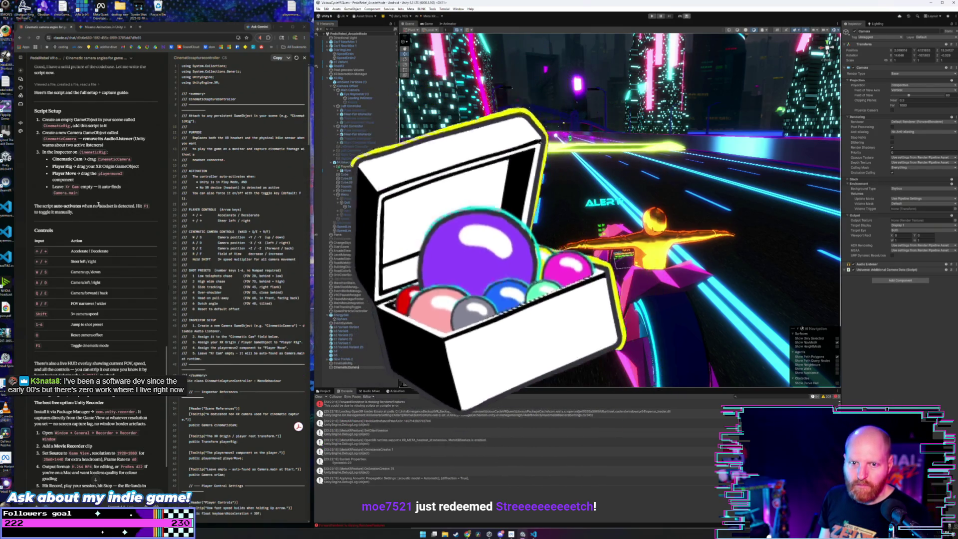
{"action": "left_click_drag", "start_coordinate": [80, 211], "coordinate": [39, 204]}
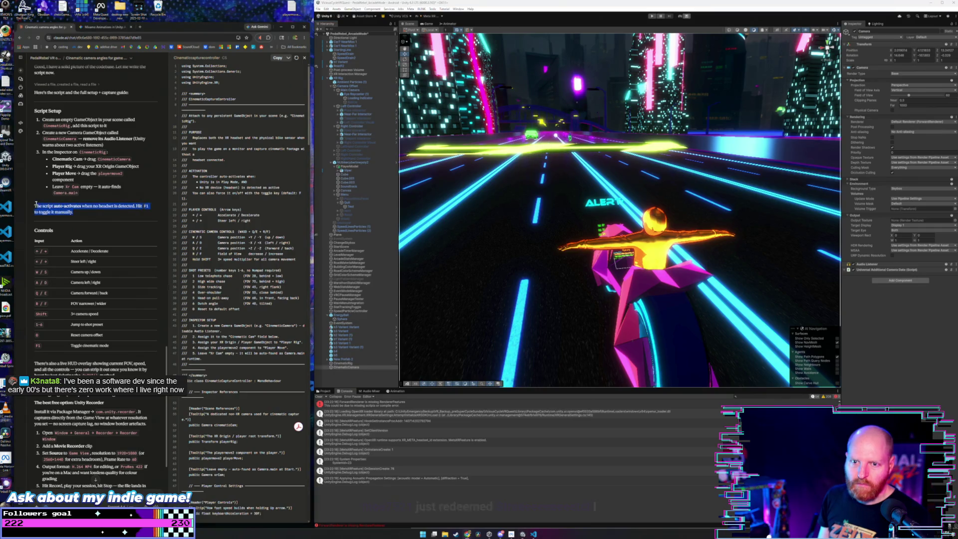
Remove CinematicCamera's Audio Listener component, then select CinematicRig to view its controller settings.
{"action": "left_click", "coordinate": [41, 205]}
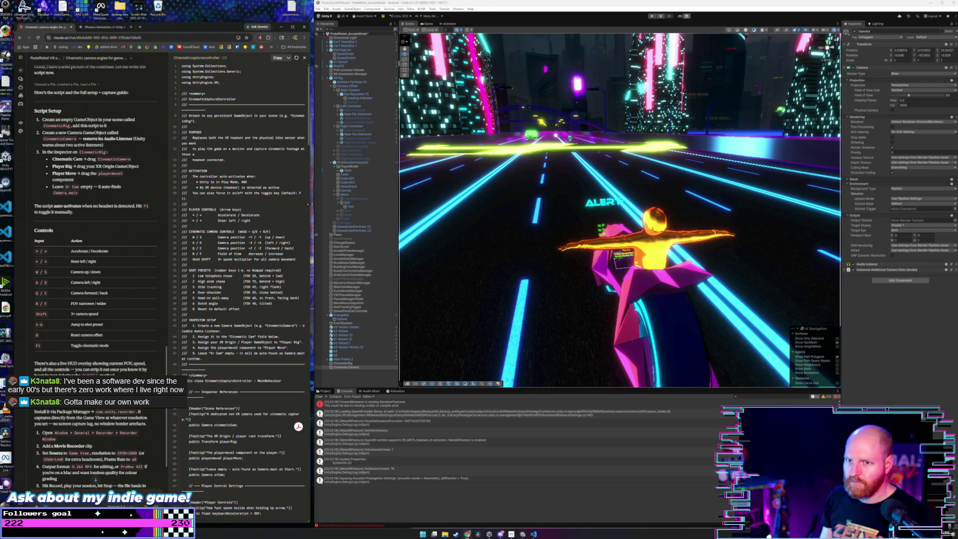
{"action": "left_click", "coordinate": [352, 367]}
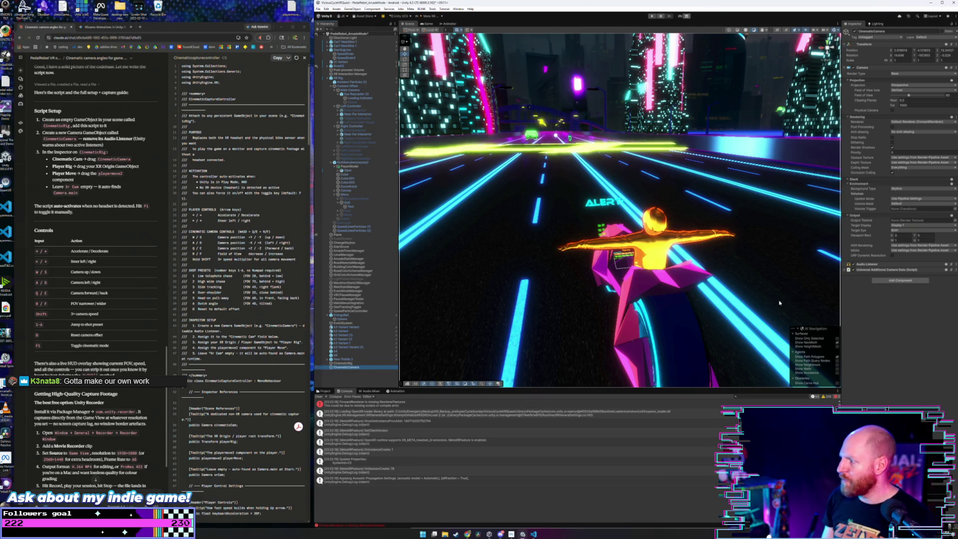
{"action": "right_click", "coordinate": [883, 267]}
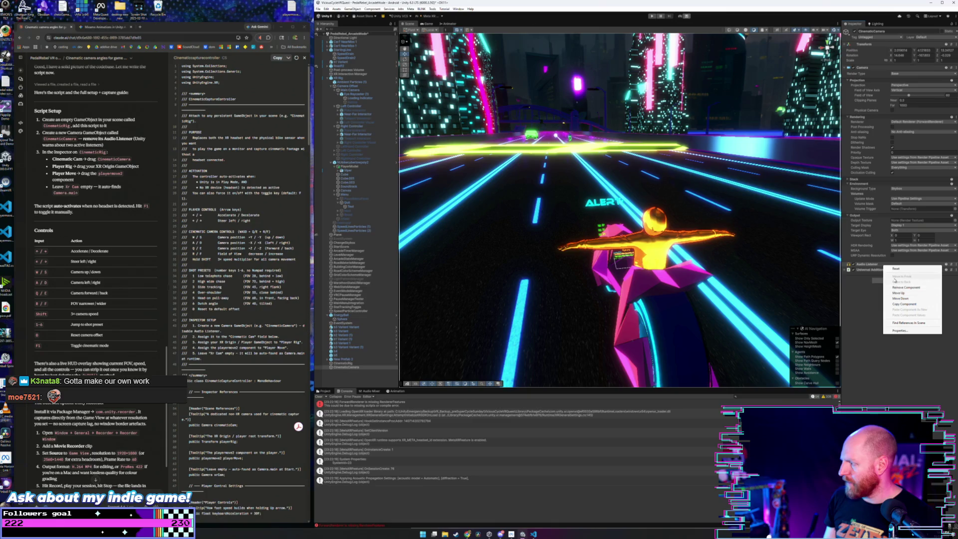
{"action": "left_click", "coordinate": [905, 288]}
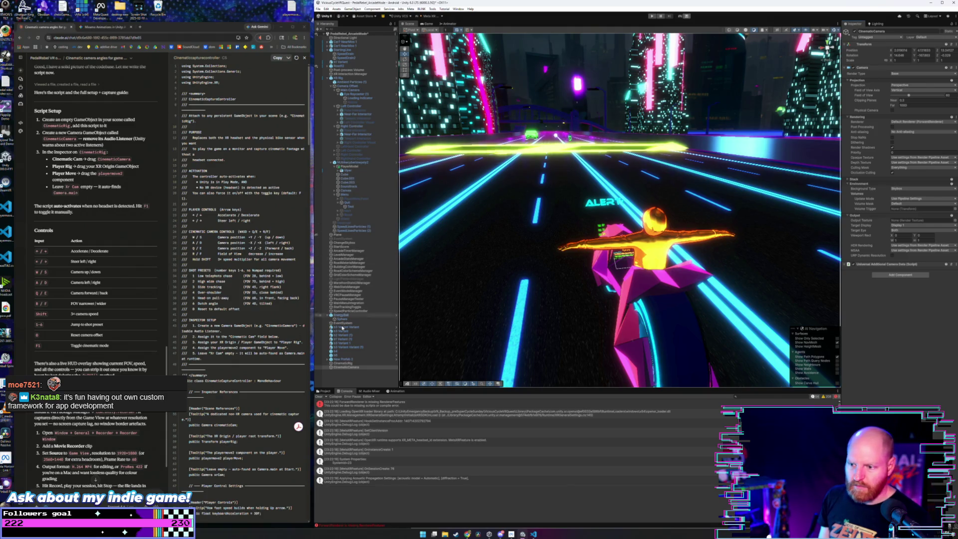
{"action": "left_click", "coordinate": [346, 367]}
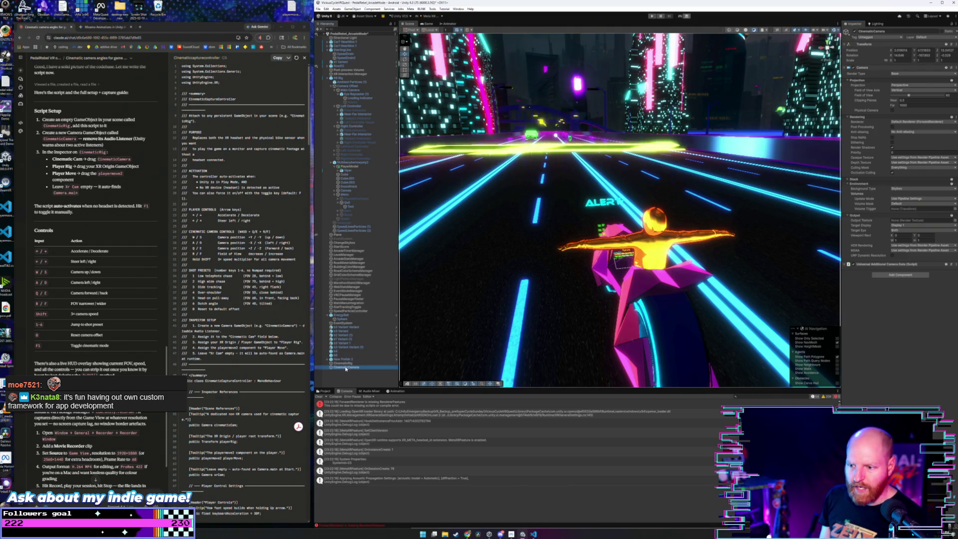
{"action": "left_click", "coordinate": [344, 363]}
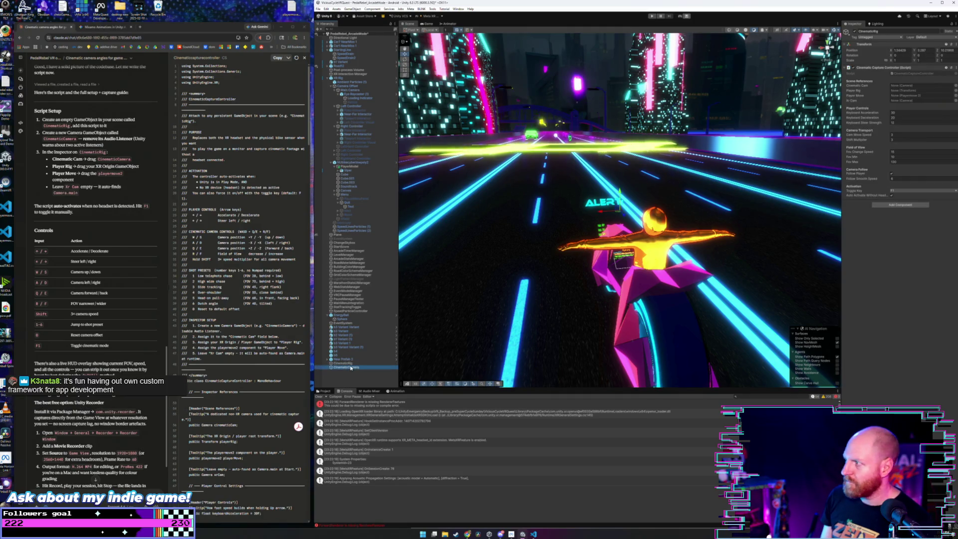
Drag CinematicCamera into the Cinematic Cam field and XR Rig into the Player Rig field.
{"action": "left_click_drag", "start_coordinate": [903, 89], "coordinate": [913, 86]}
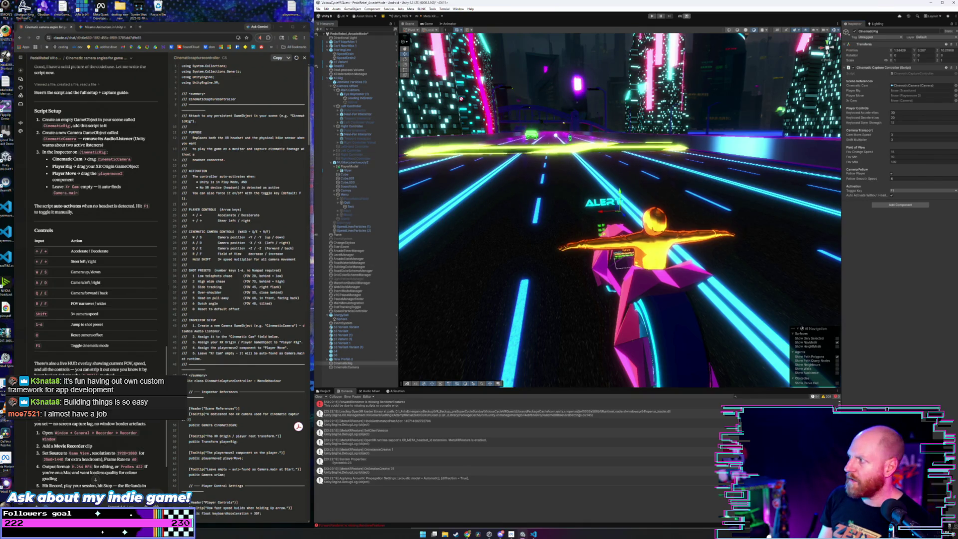
{"action": "left_click_drag", "start_coordinate": [899, 87], "coordinate": [901, 90]}
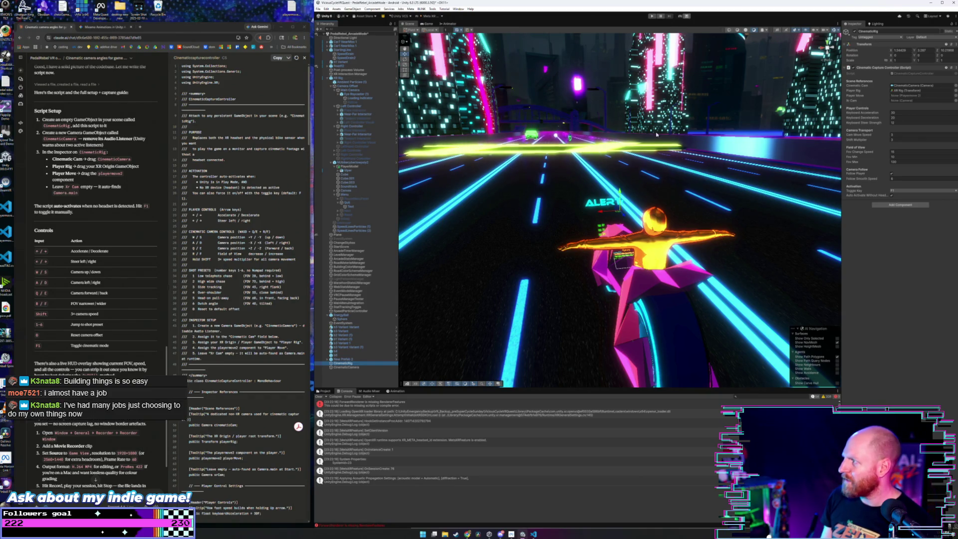
Pick XR Rig's playermove component as the controller's Player Move reference.
{"action": "left_click", "coordinate": [956, 96]}
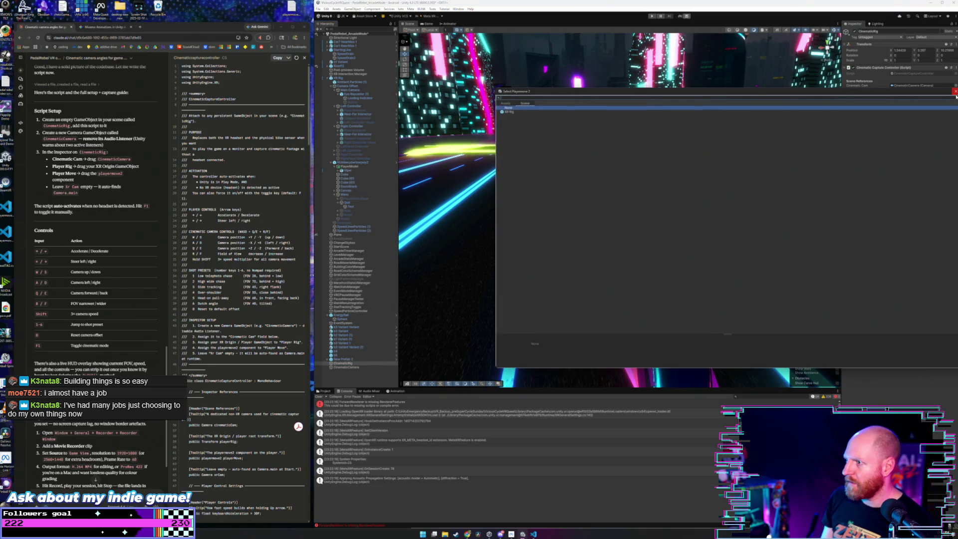
{"action": "left_click", "coordinate": [534, 115]}
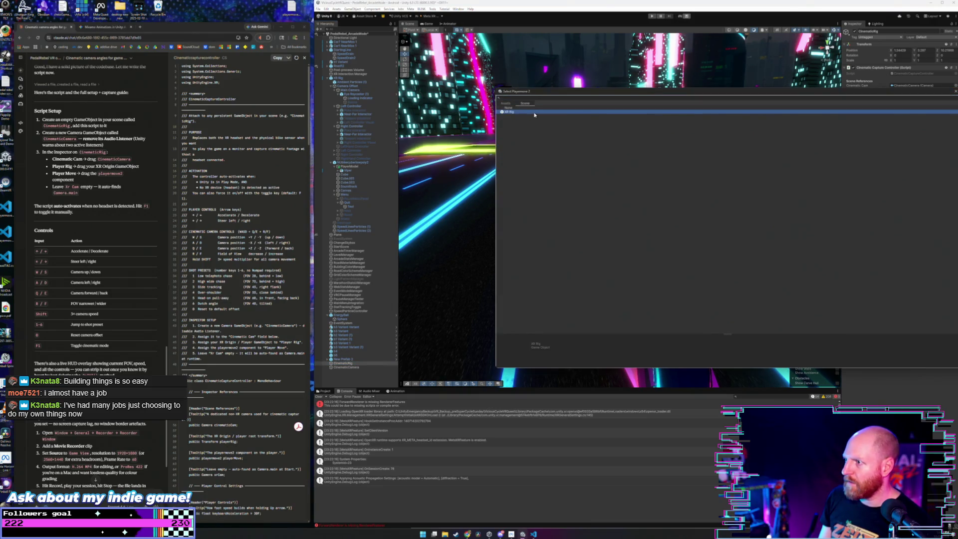
{"action": "double_click", "coordinate": [534, 114]}
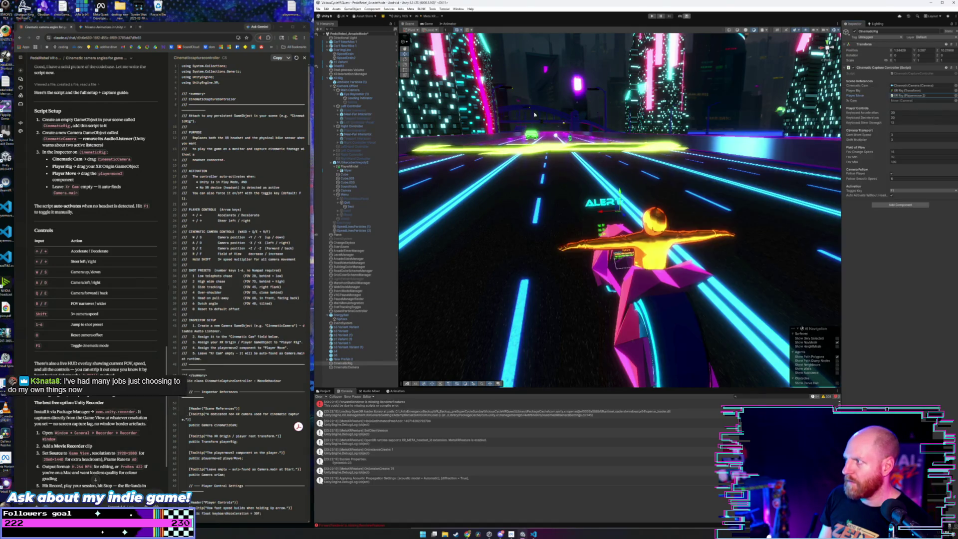